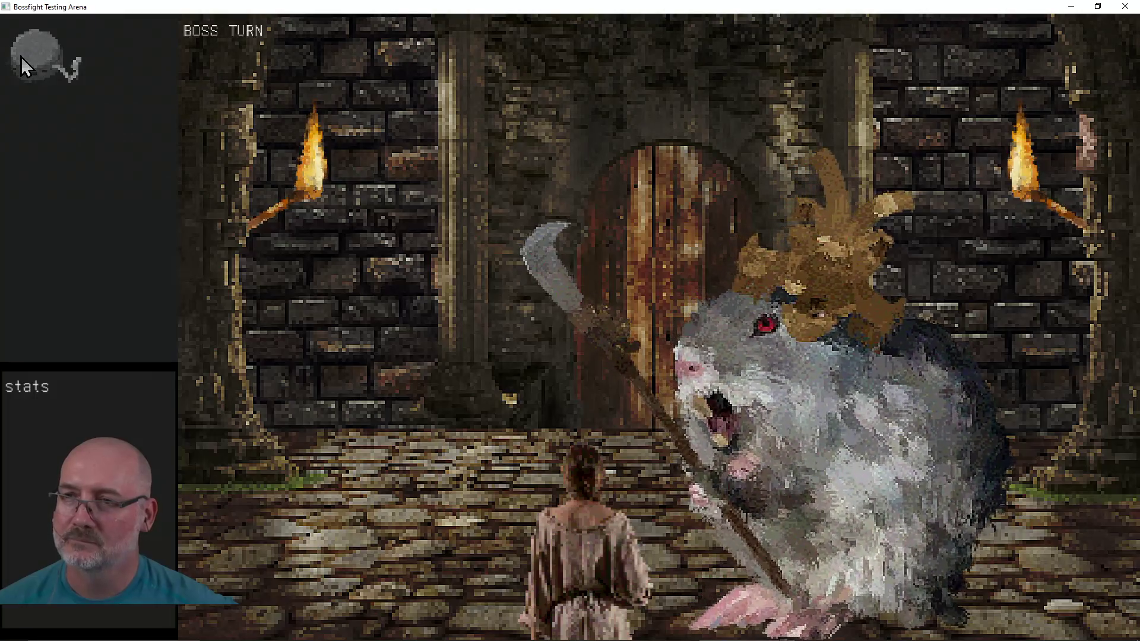
Step: Attack the crowned boss rat four times with the orb, then close the game with Esc
click(20, 56)
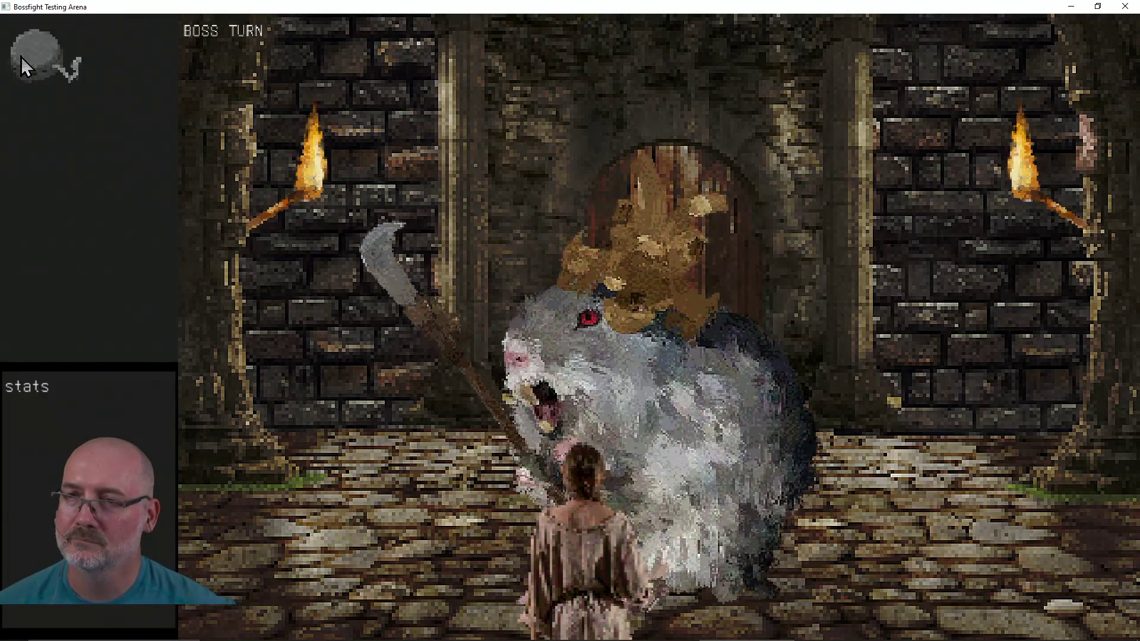
click(21, 57)
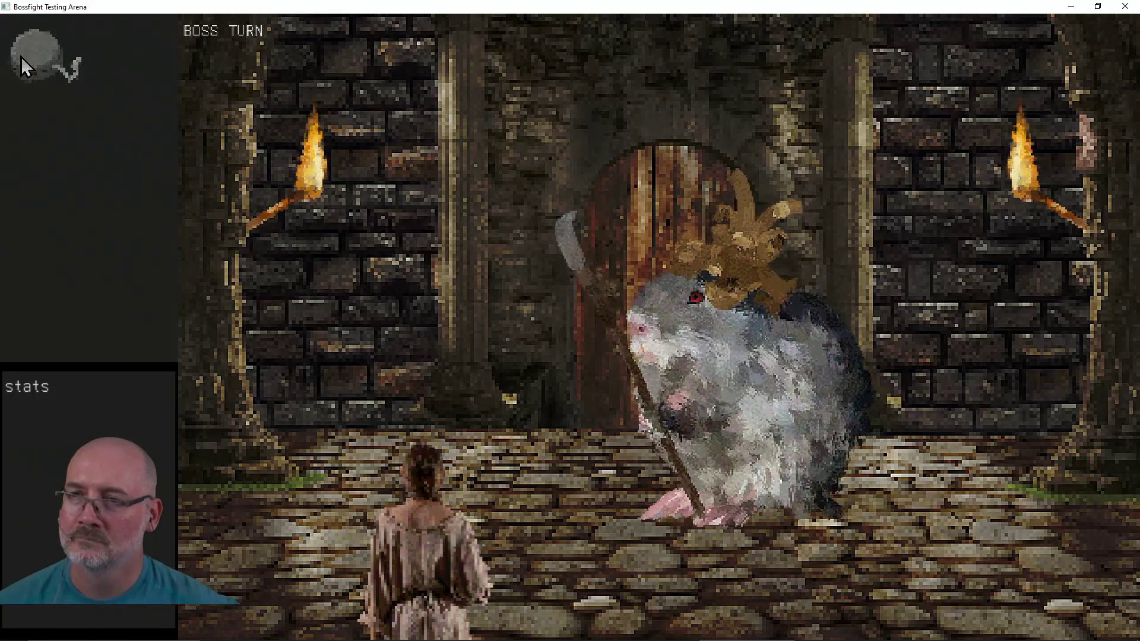
click(20, 56)
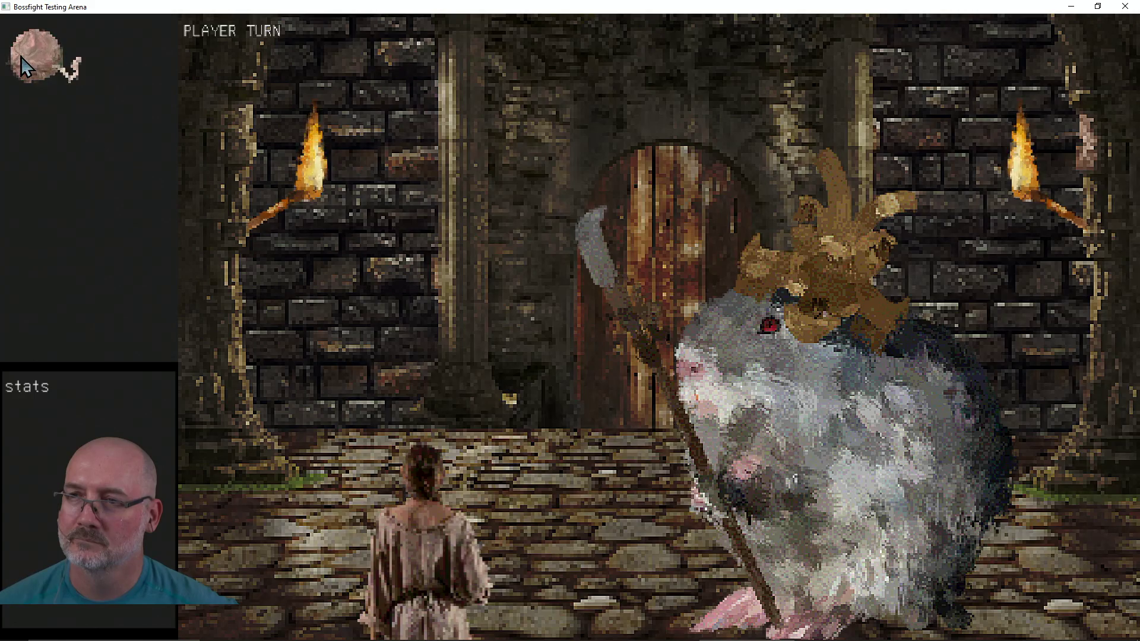
click(21, 56)
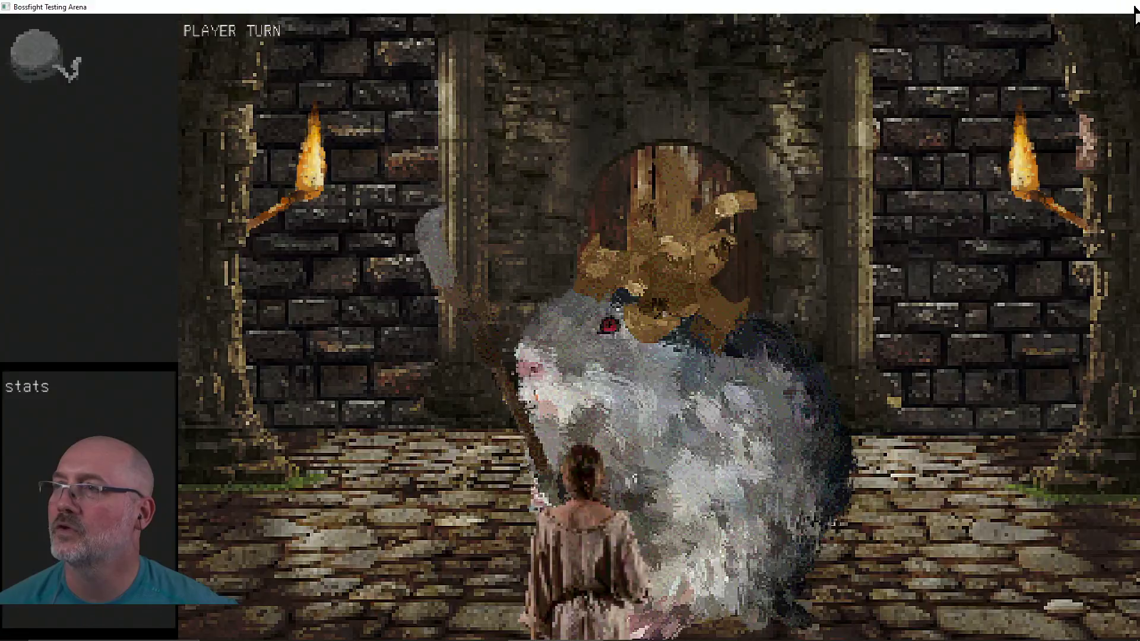
key(Escape)
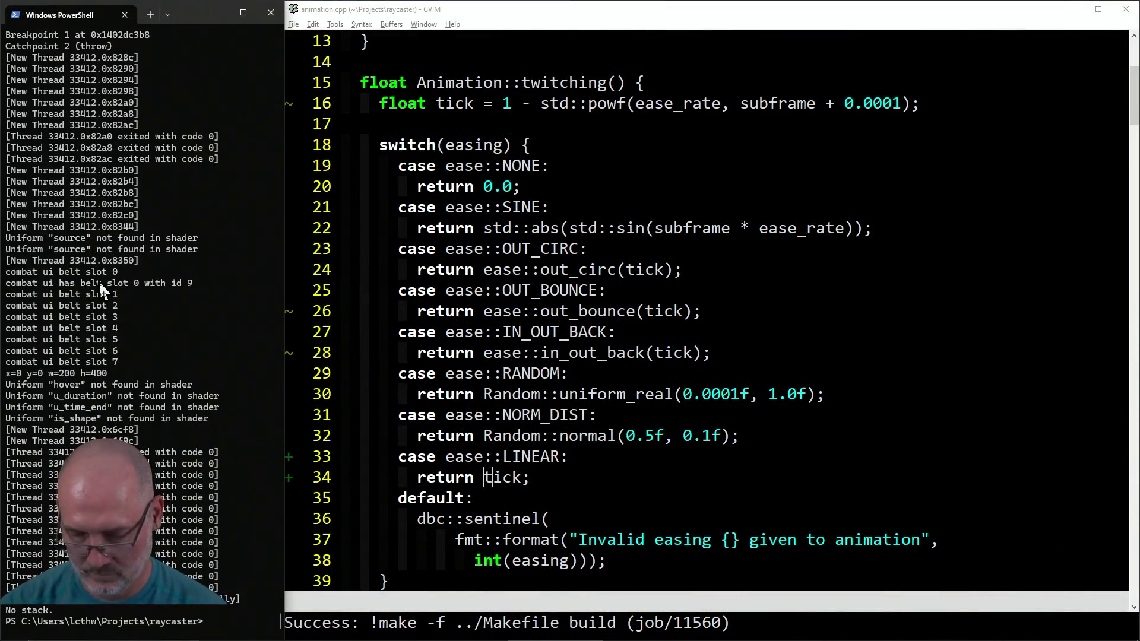
text(make ru)
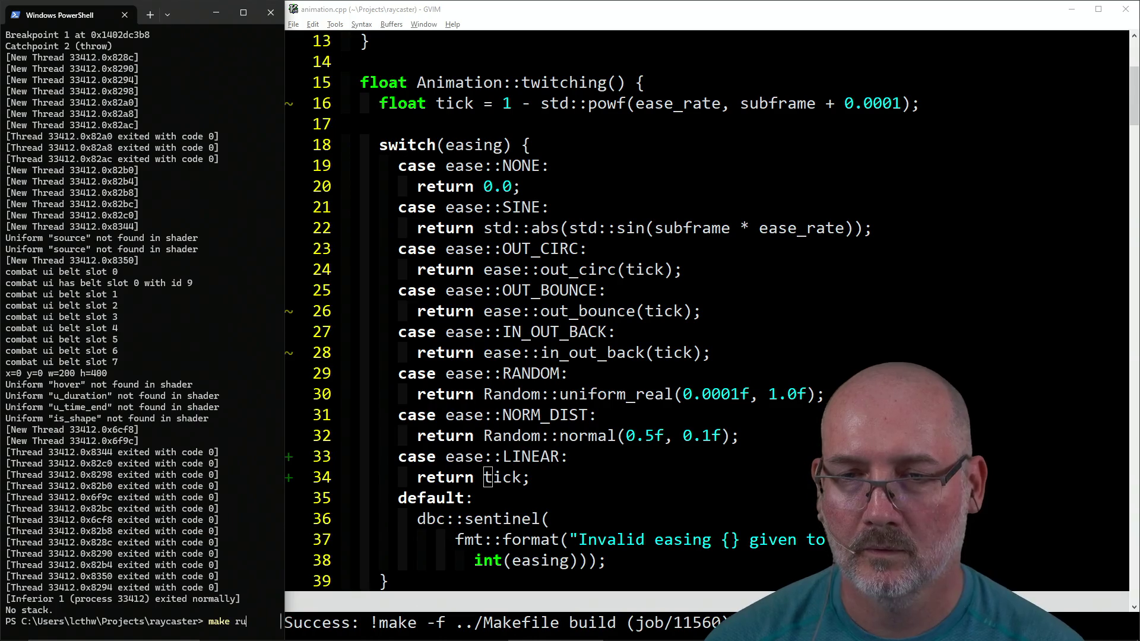
Step: Finish the 'make run' command in PowerShell to build and launch the raycaster
text(n)
key(Return)
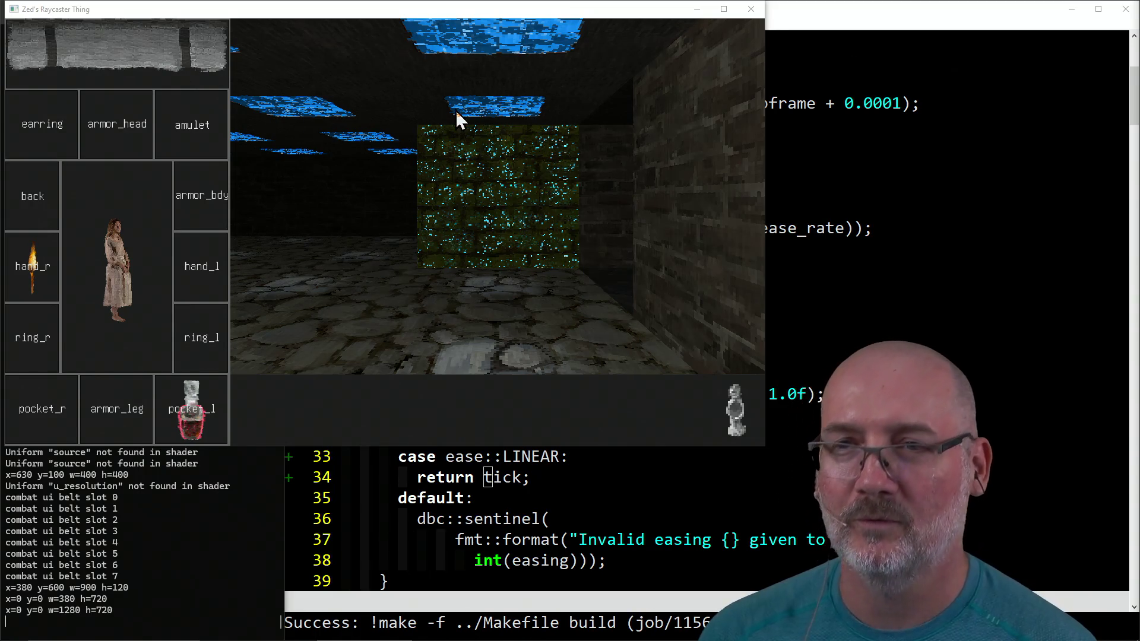
Step: Walk up to the carved statue and move the pocket watch from the loot panel into the belt
key(a)
key(w)
key(w)
key(a)
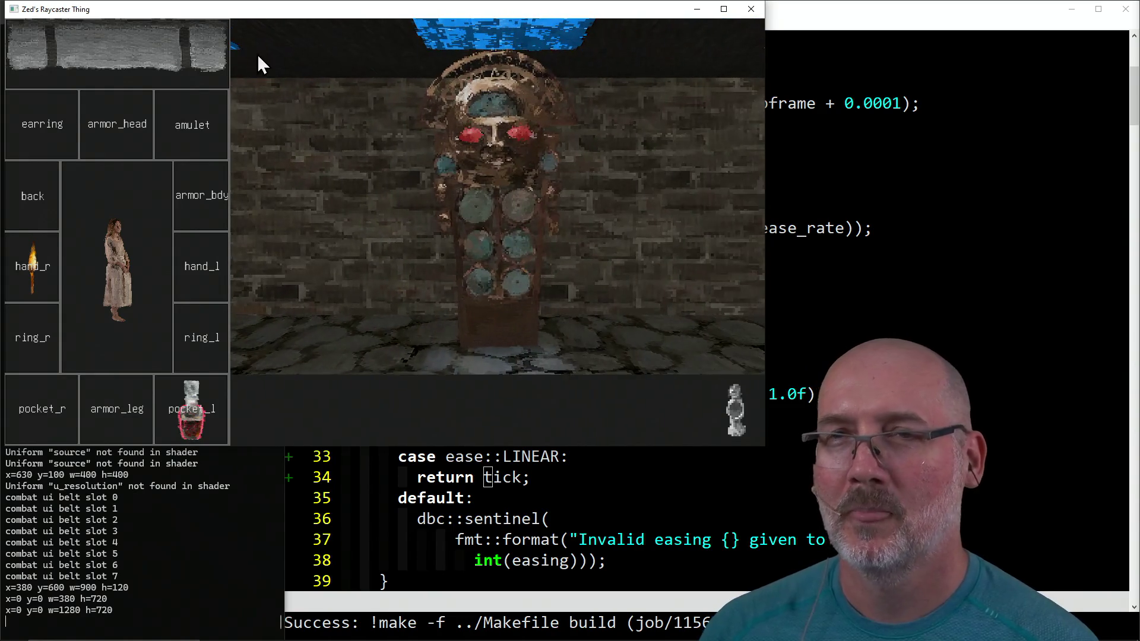
click(164, 61)
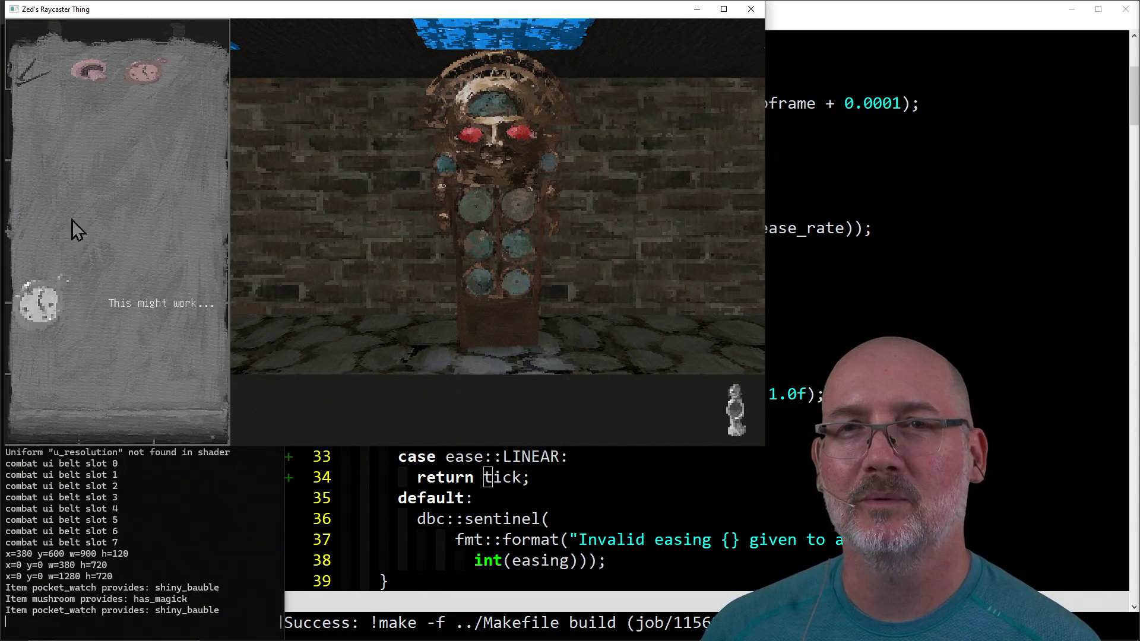
click(39, 321)
click(267, 415)
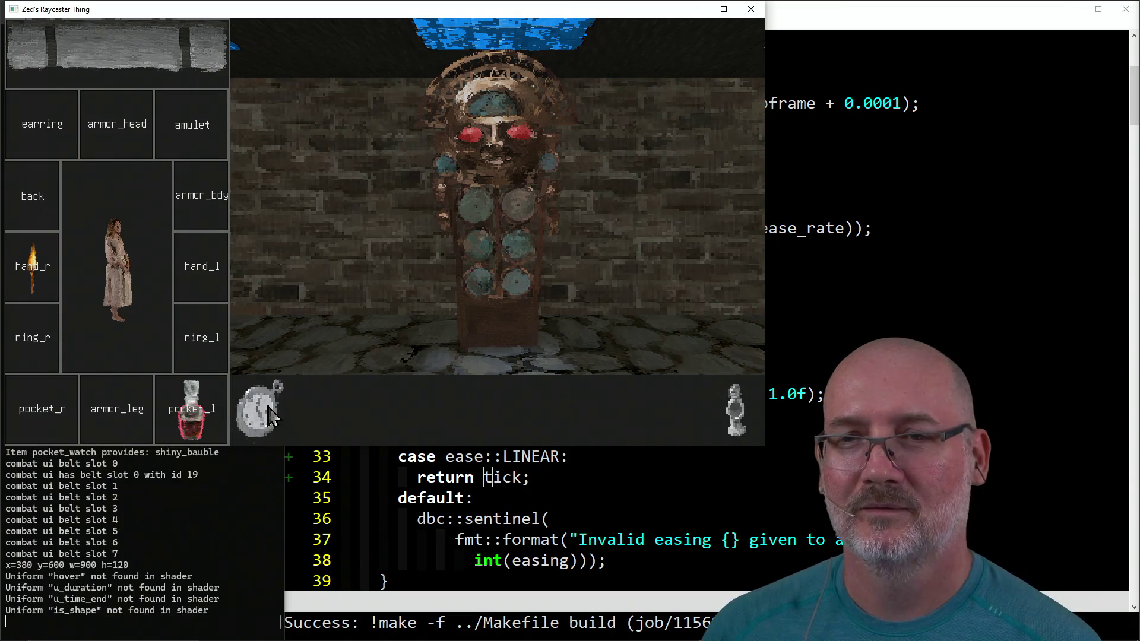
Step: Attack the carved statue four times until it is defeated
click(269, 414)
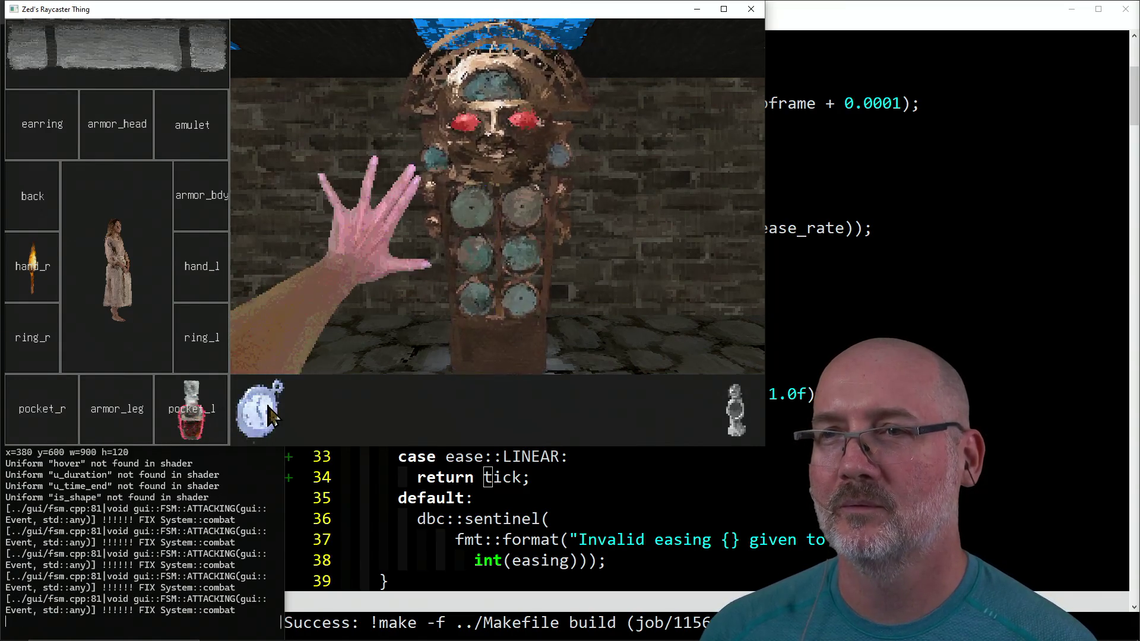
click(269, 415)
click(268, 415)
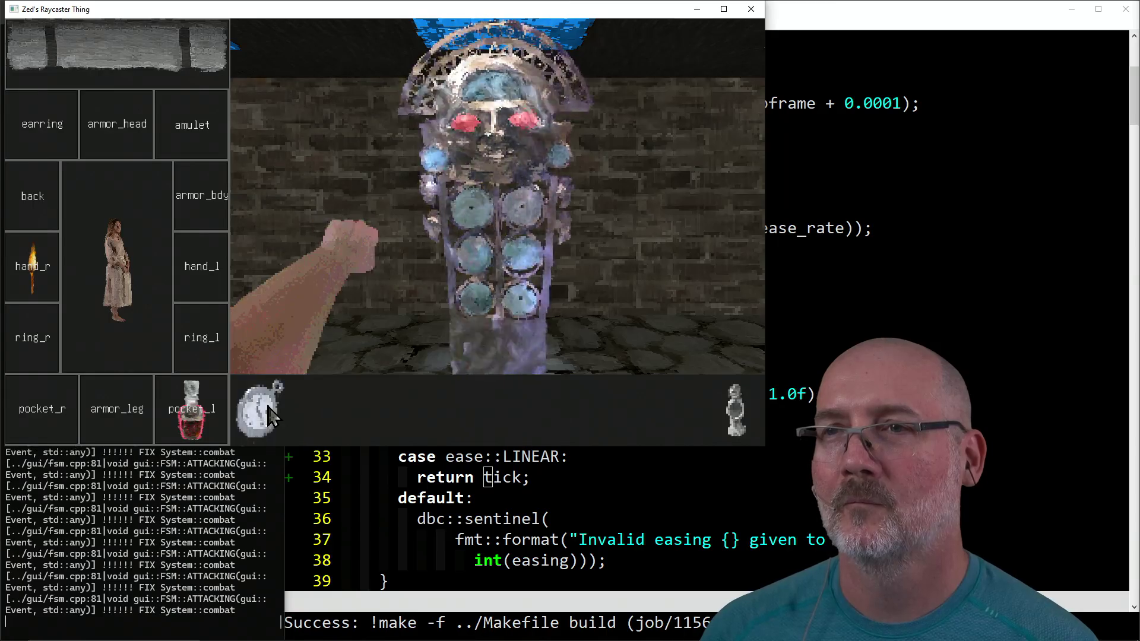
click(268, 414)
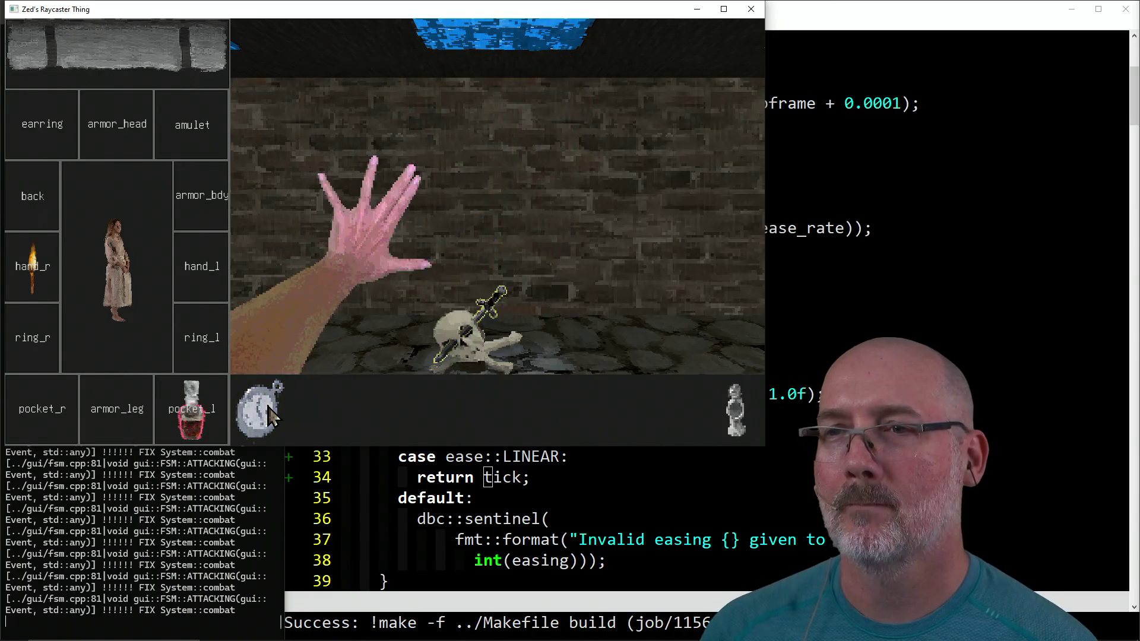
Step: Wander the corridors to a brick wall and maximize the game window
key(a)
key(a)
key(a)
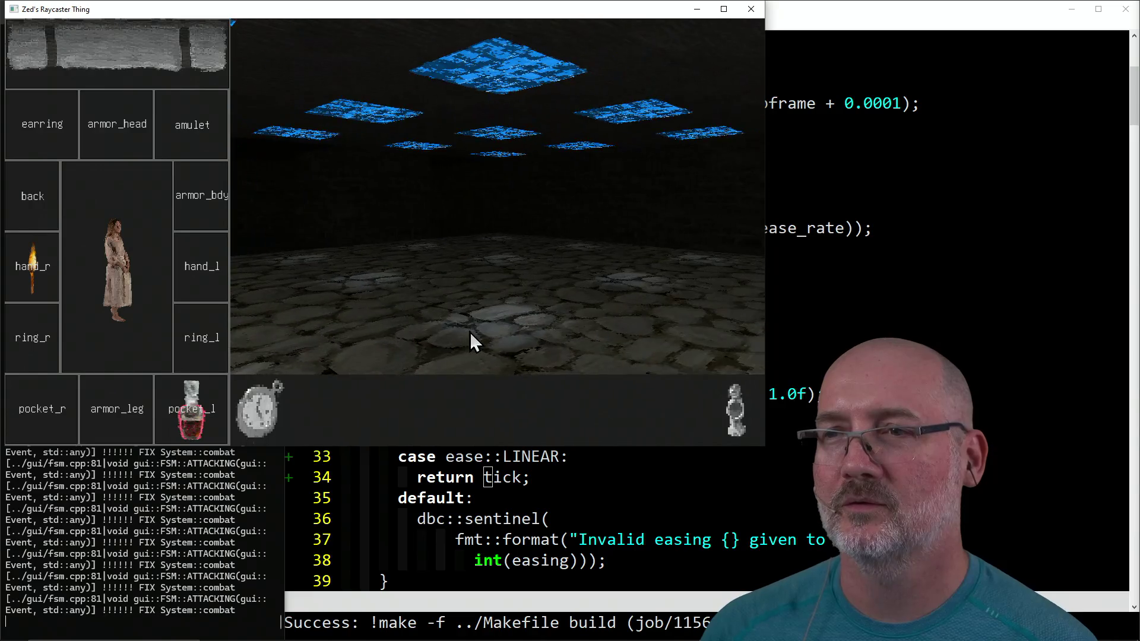
key(a)
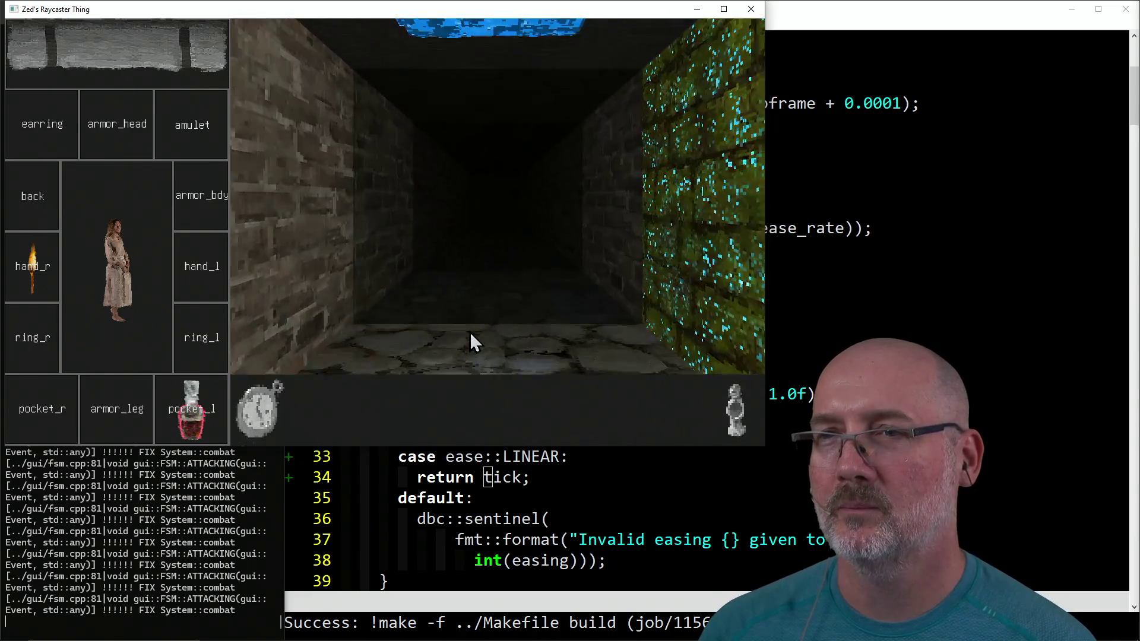
key(w)
key(w)
key(a)
key(a)
key(w)
key(w)
key(s)
key(a)
click(724, 9)
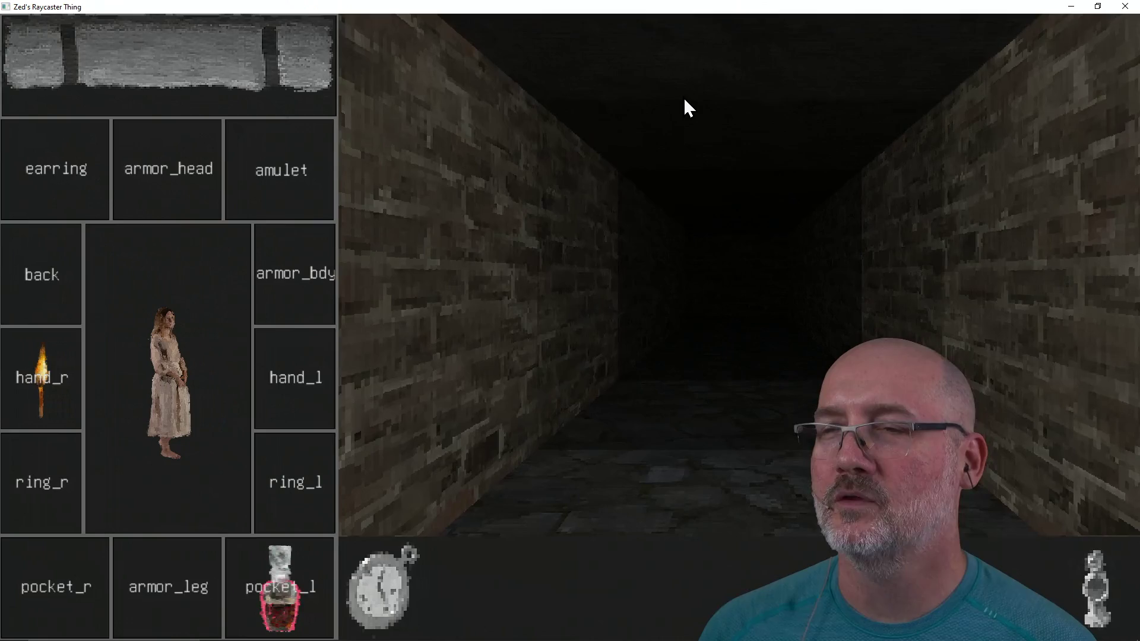
Step: Explore the brick corridors and strike the armored knight twice
key(w)
key(w)
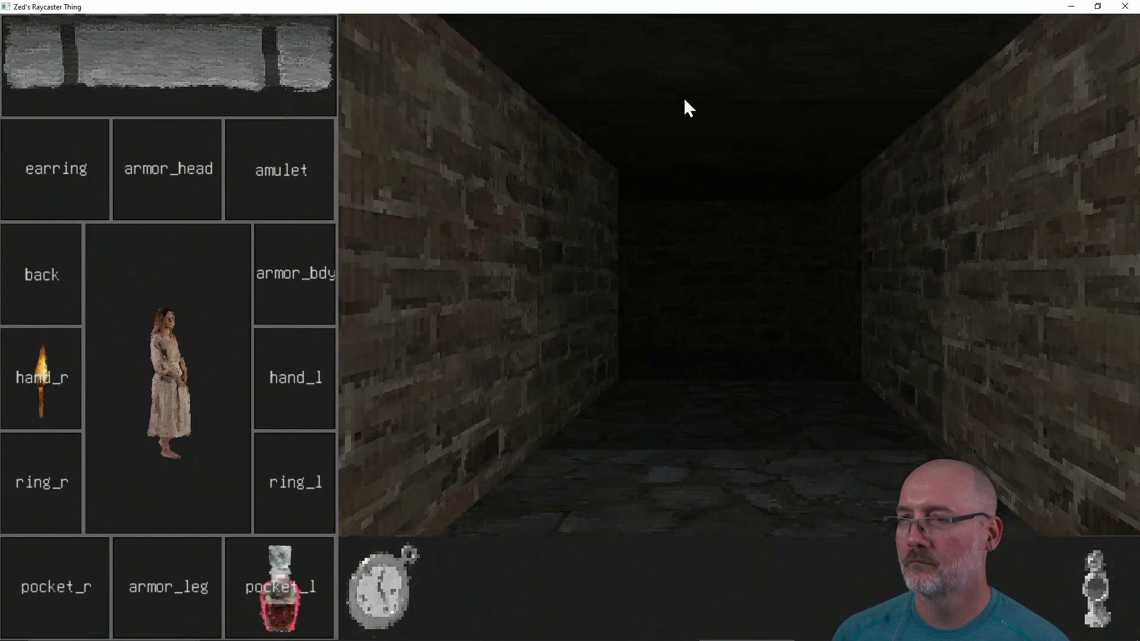
key(a)
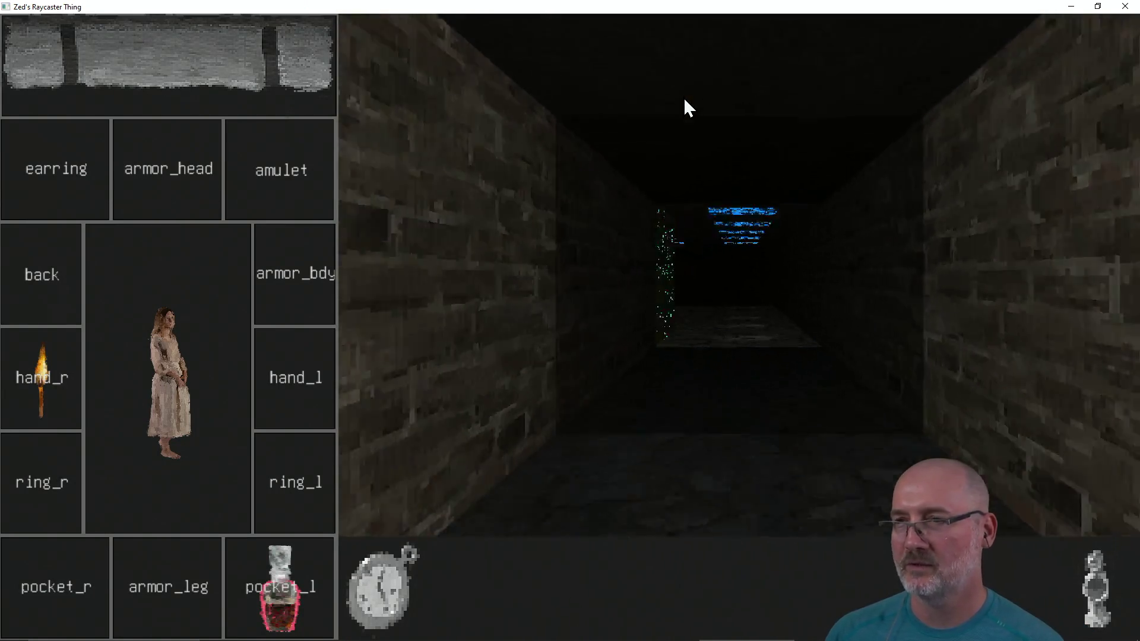
key(w)
key(a)
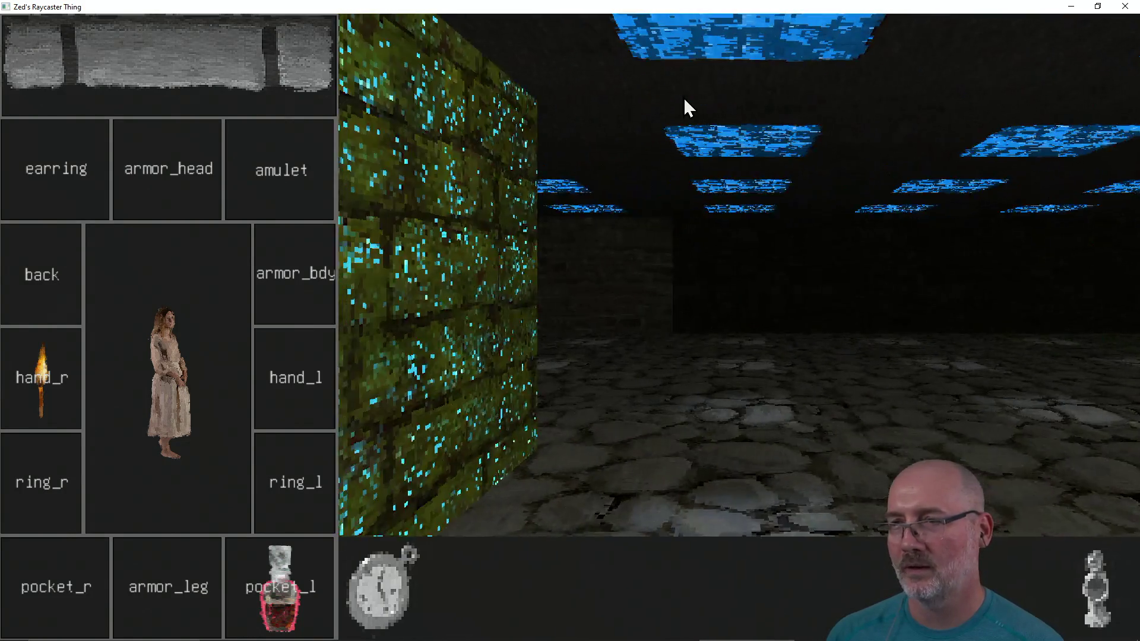
key(d)
key(d)
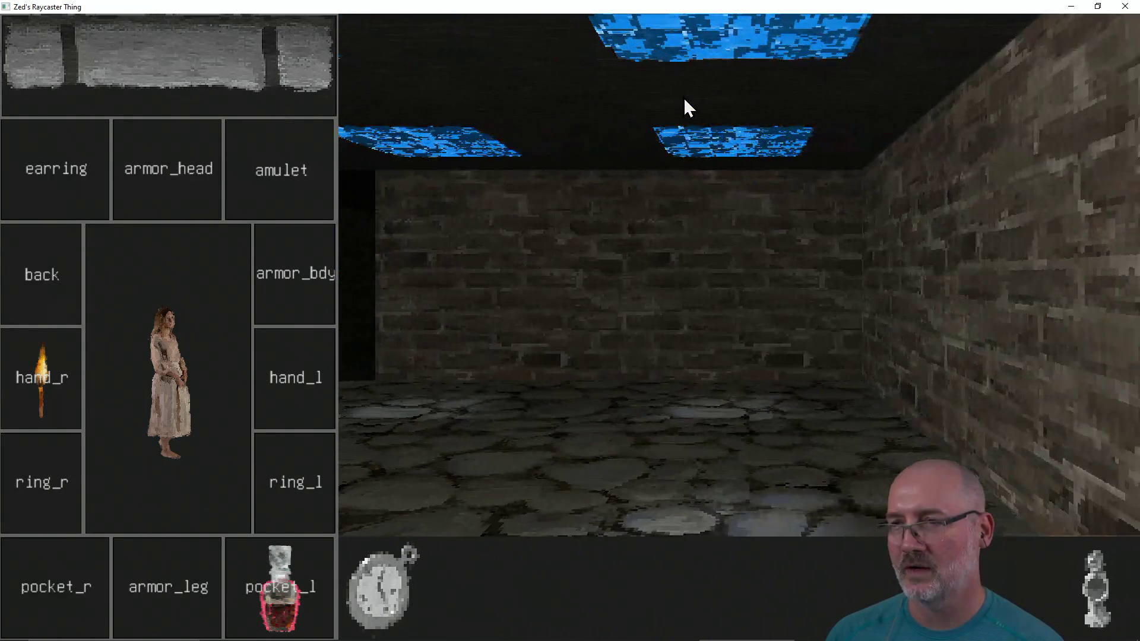
key(a)
key(w)
key(d)
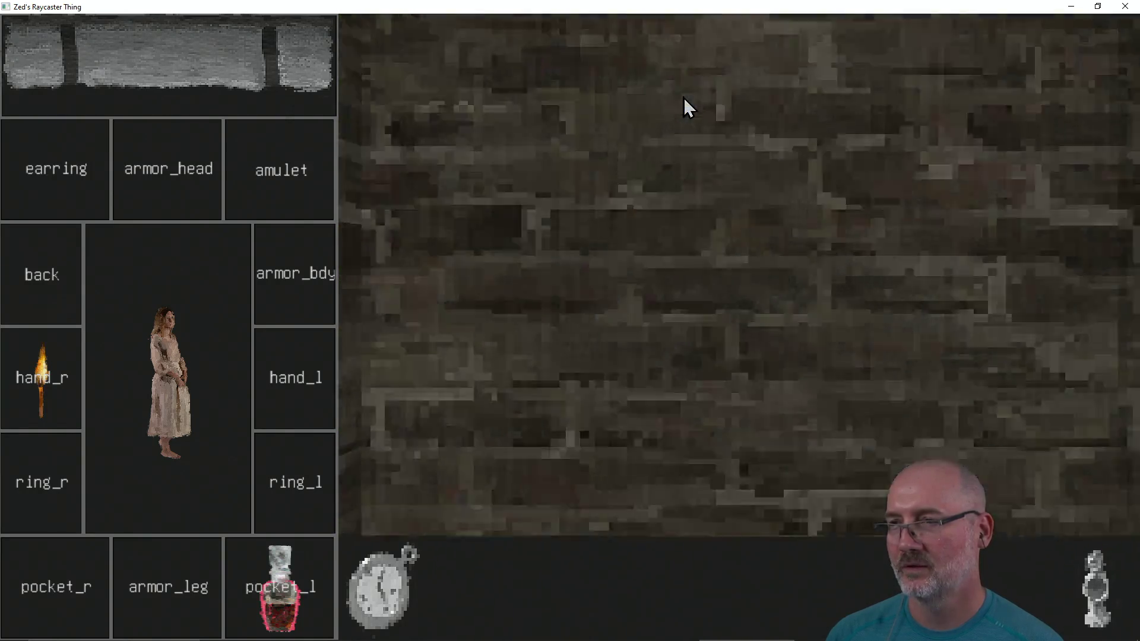
key(a)
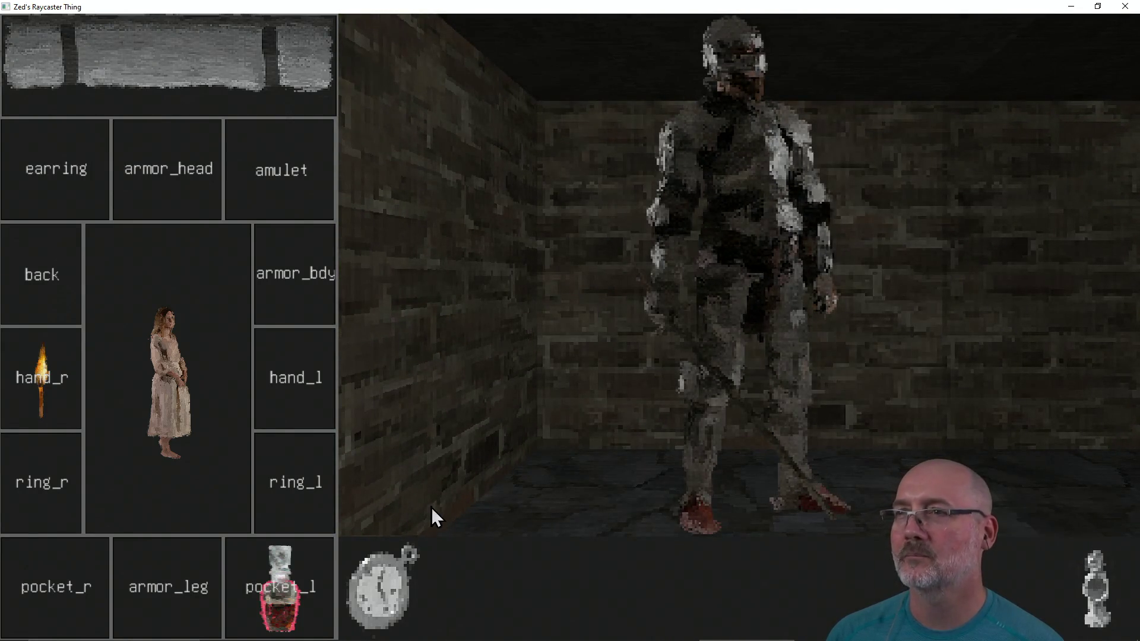
key(space)
key(space)
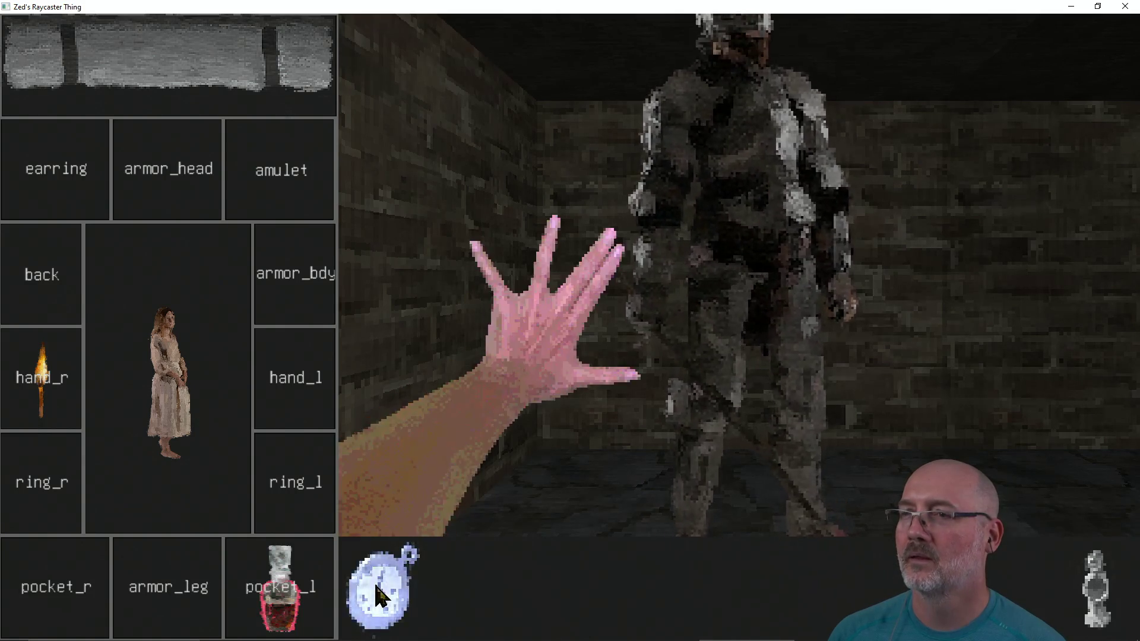
key(space)
key(space)
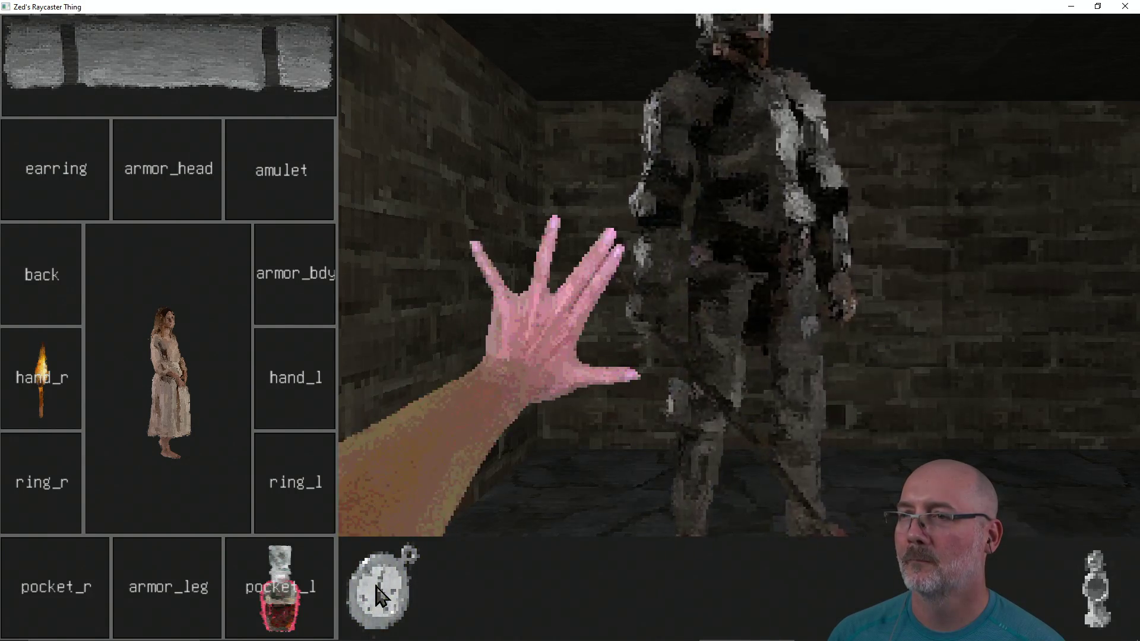
key(a)
key(a)
key(a)
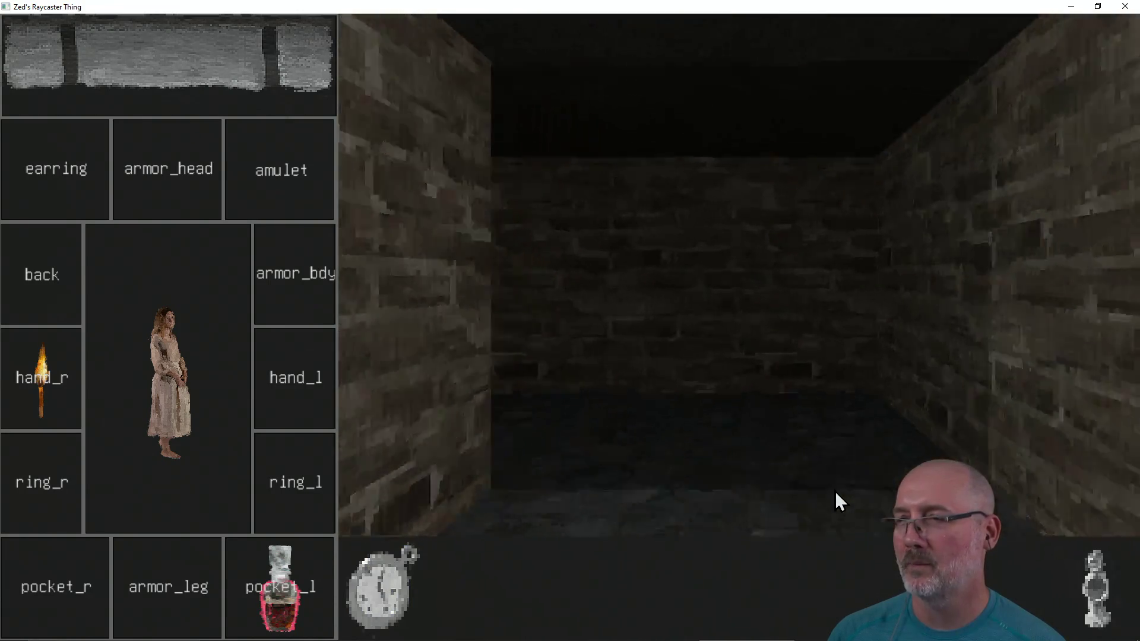
key(a)
key(a)
key(a)
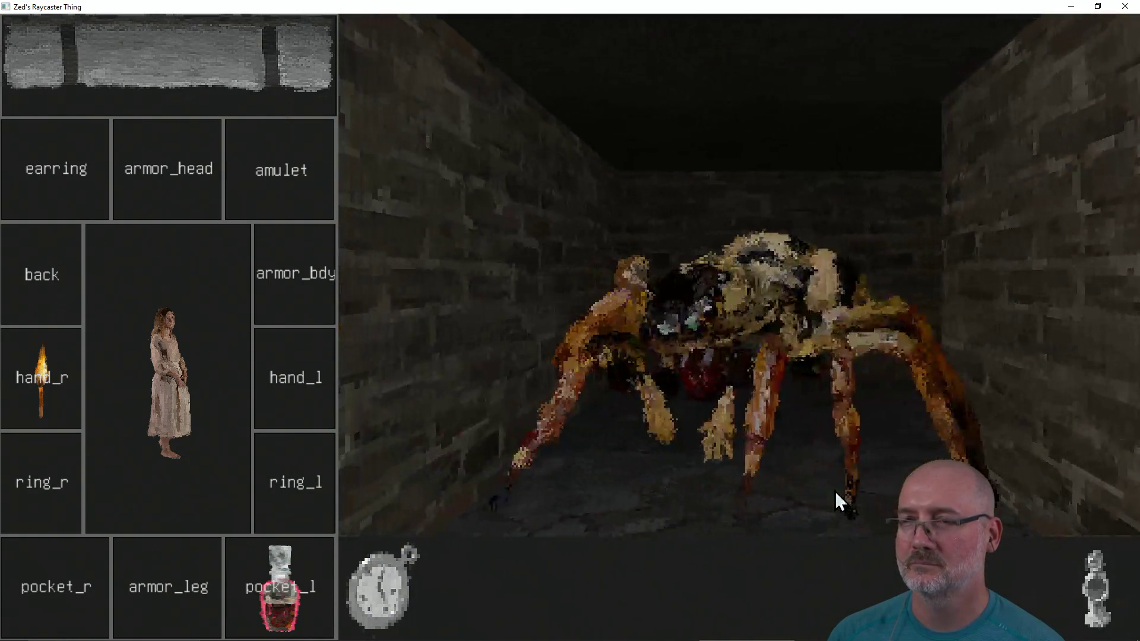
Step: Kill the spider with two pocket-watch lightning casts and walk into the rat's room
click(383, 588)
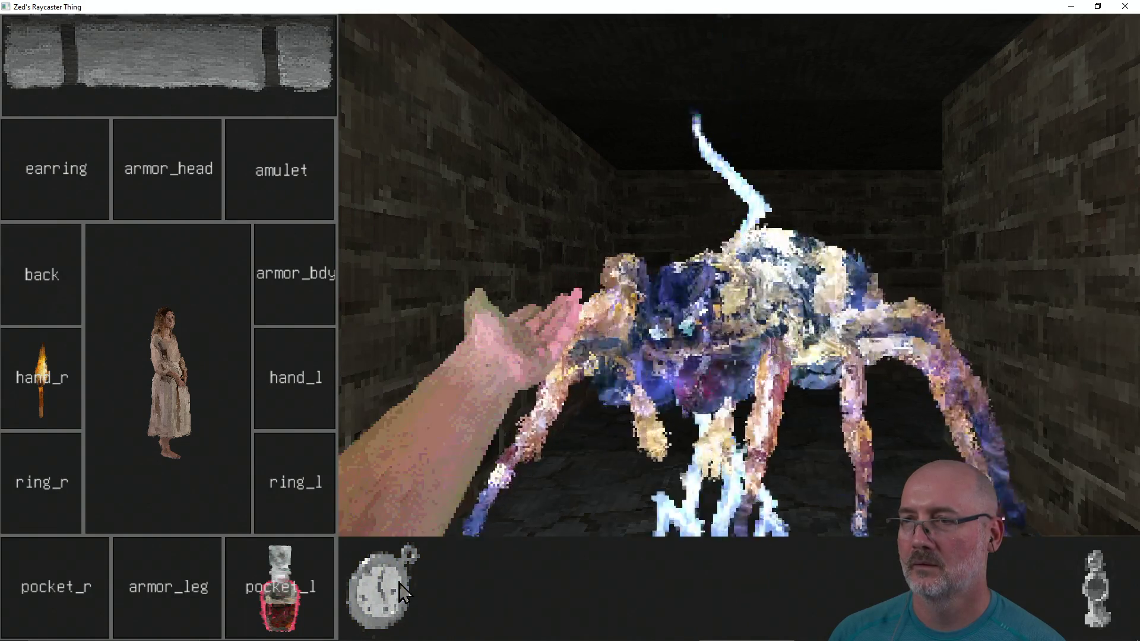
click(401, 591)
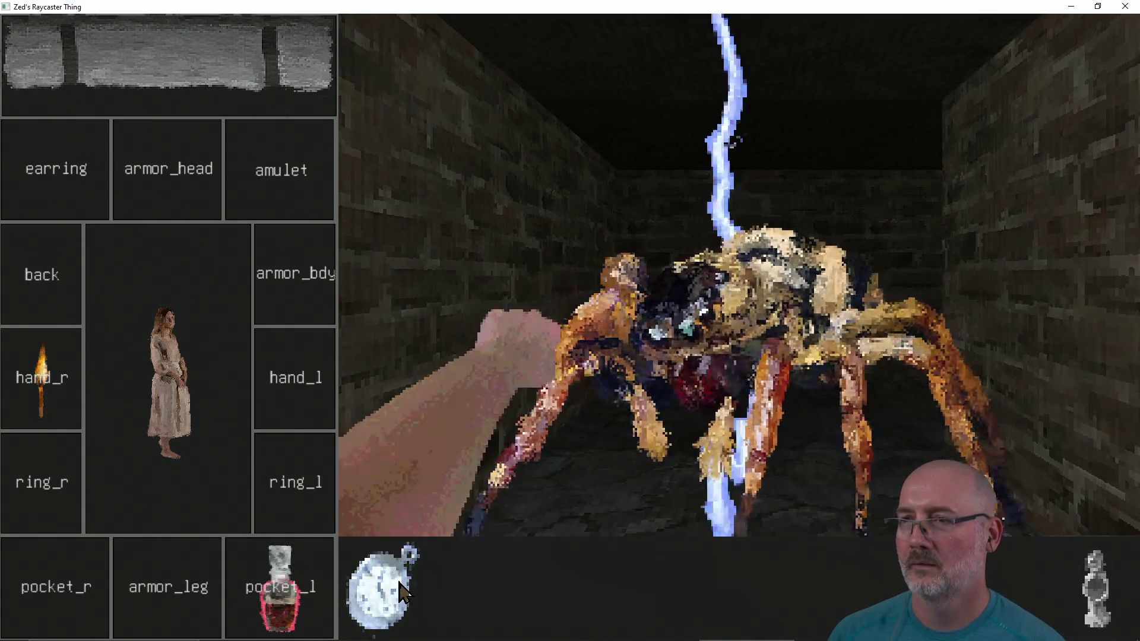
key(a)
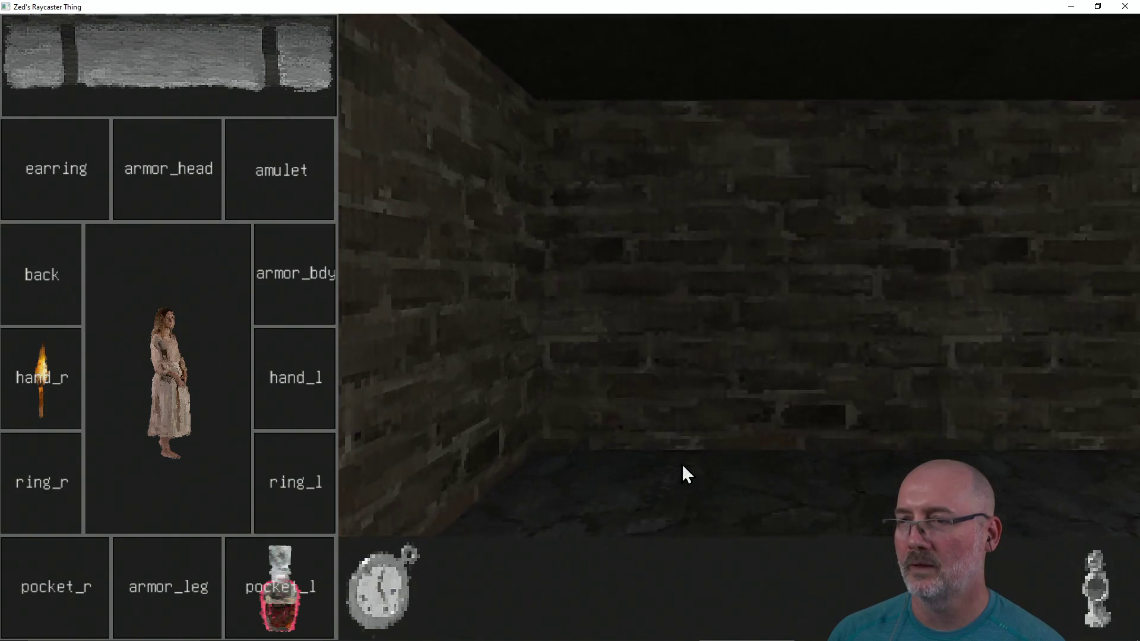
key(d)
key(d)
key(a)
key(a)
key(d)
key(w)
key(w)
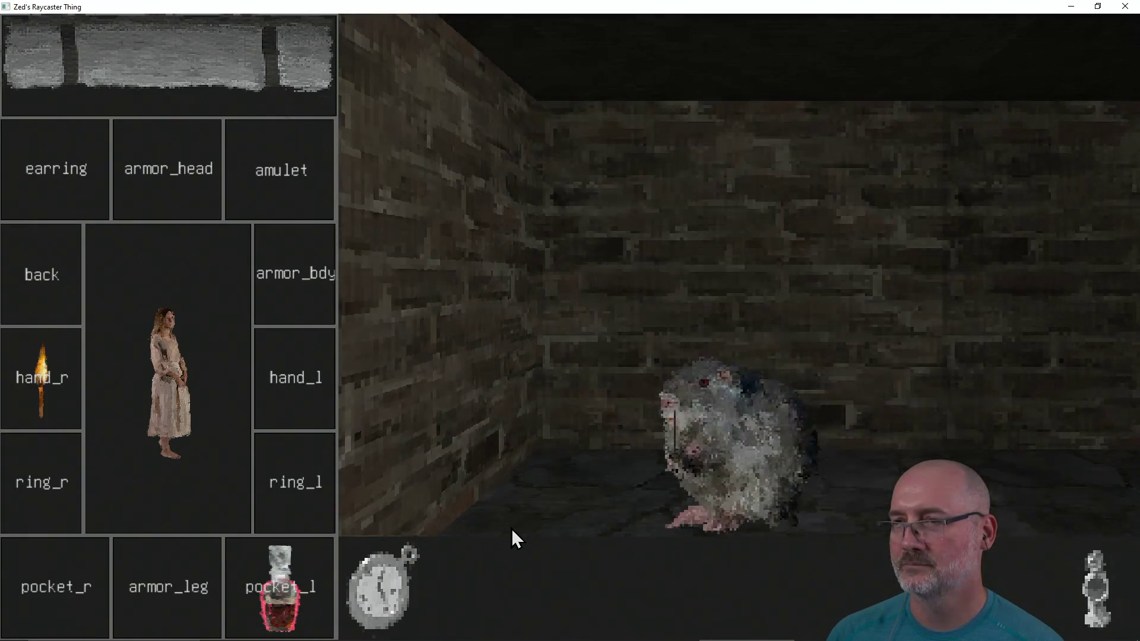
Step: Kill the rat with four lightning bolts and turn toward the floor potion
click(362, 594)
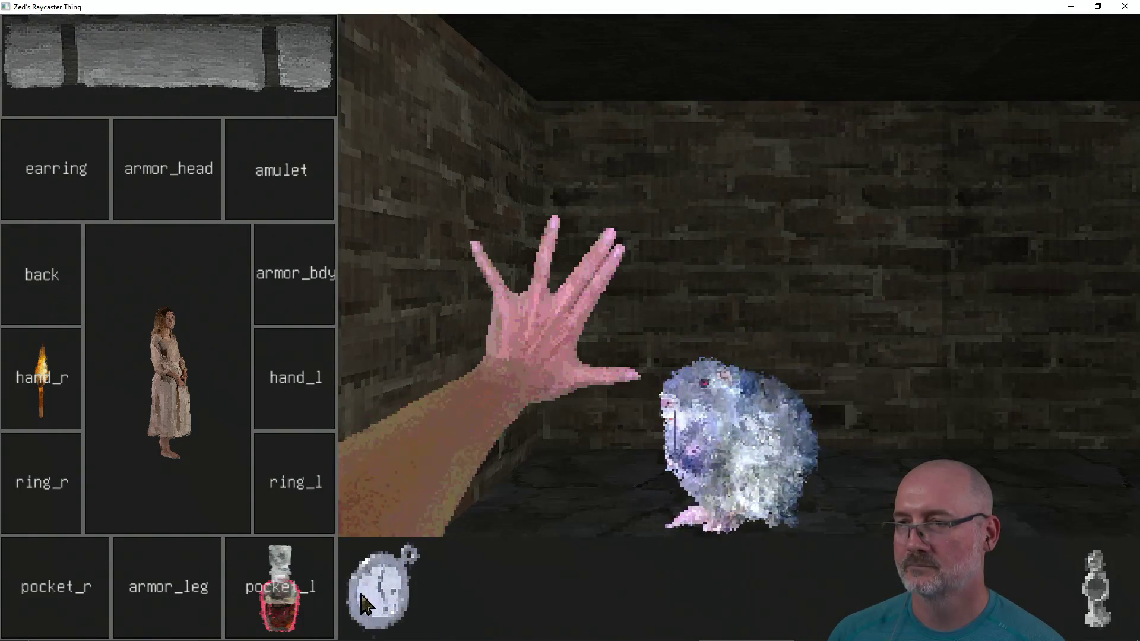
click(362, 594)
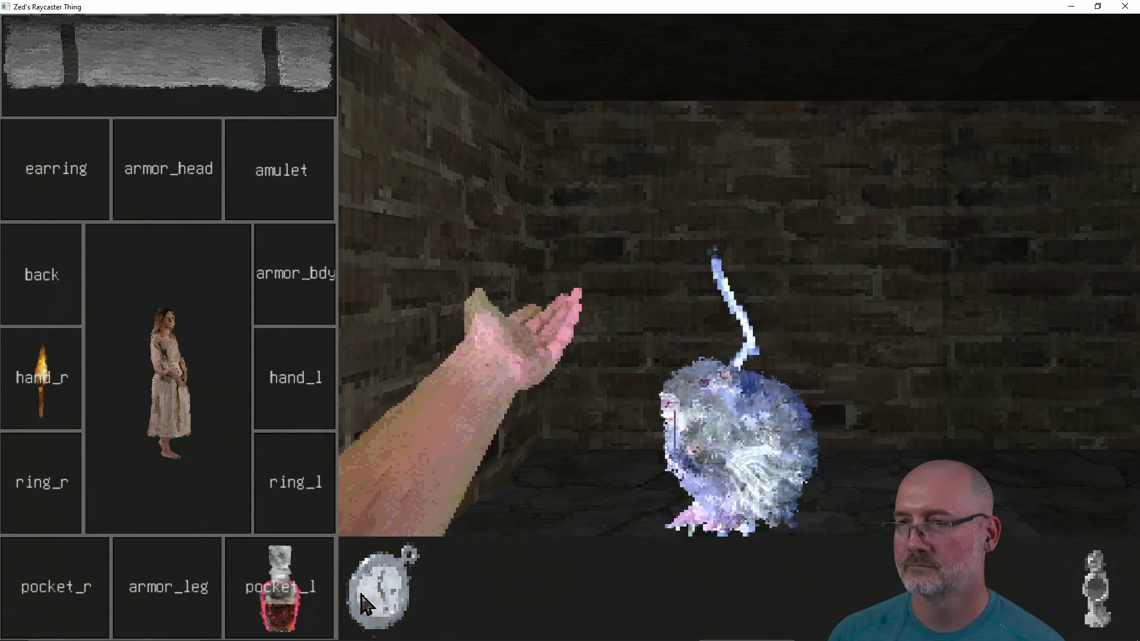
click(361, 594)
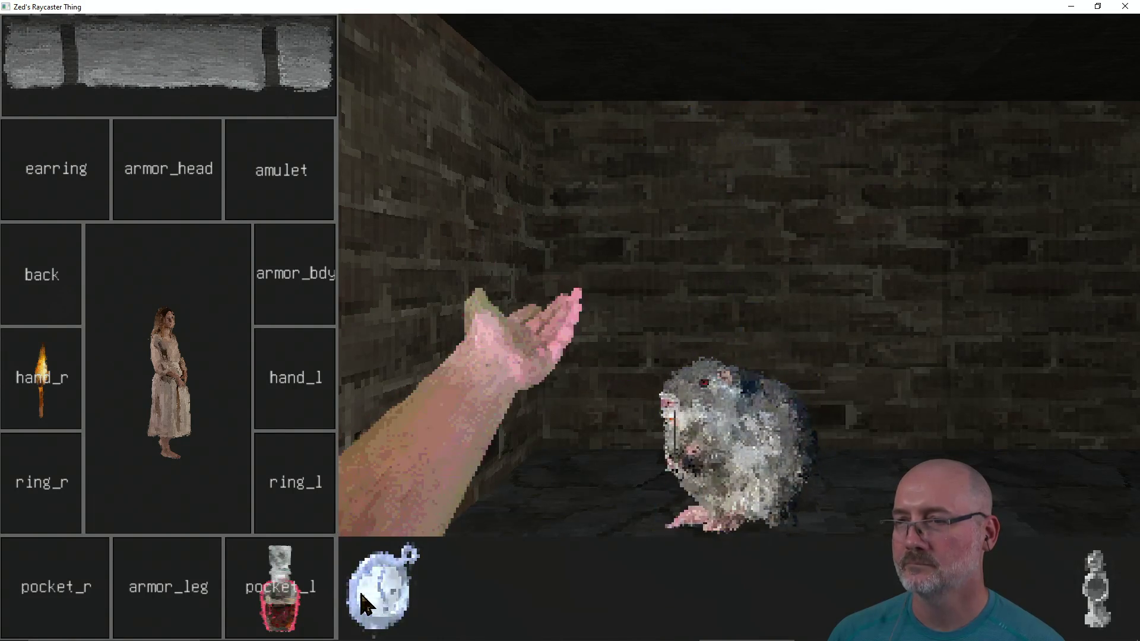
click(361, 594)
key(d)
key(d)
key(d)
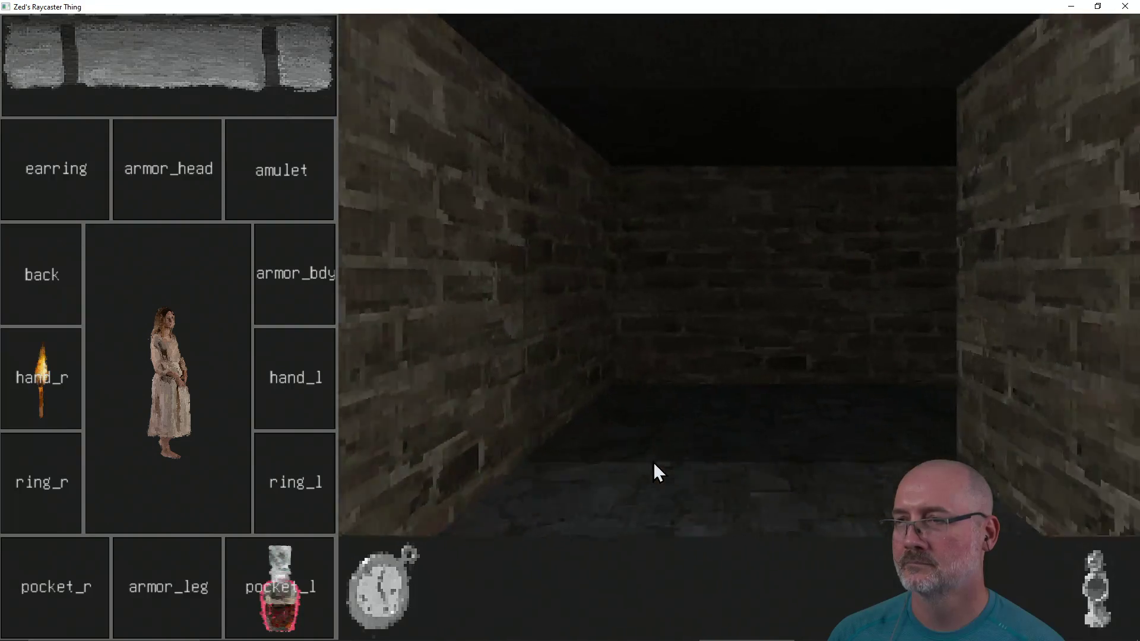
key(d)
key(d)
key(d)
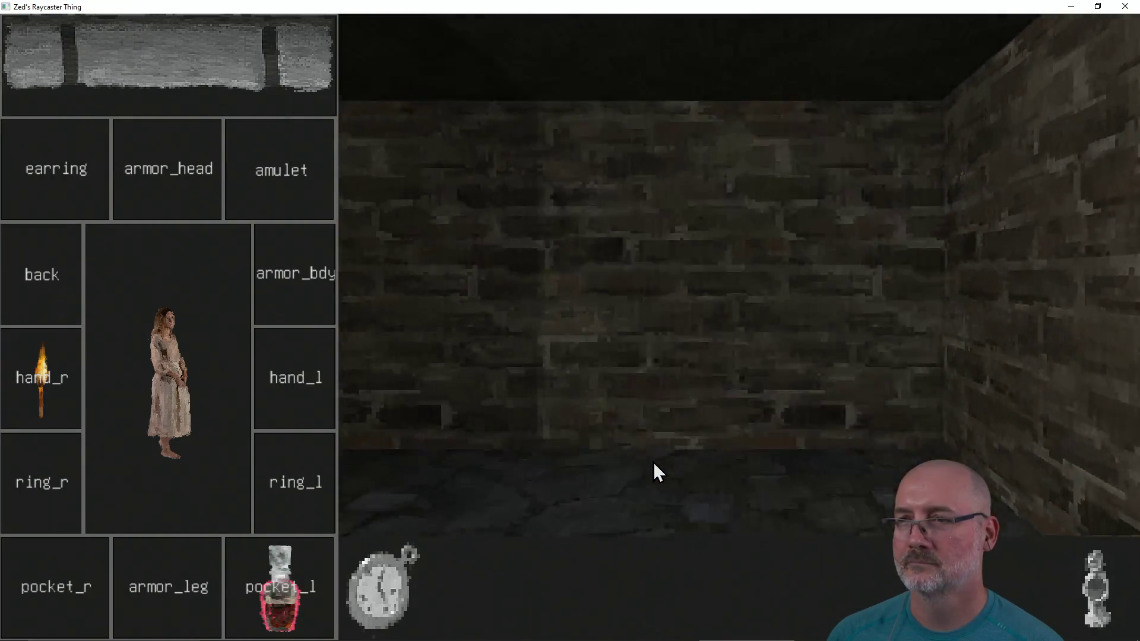
key(d)
key(d)
key(d)
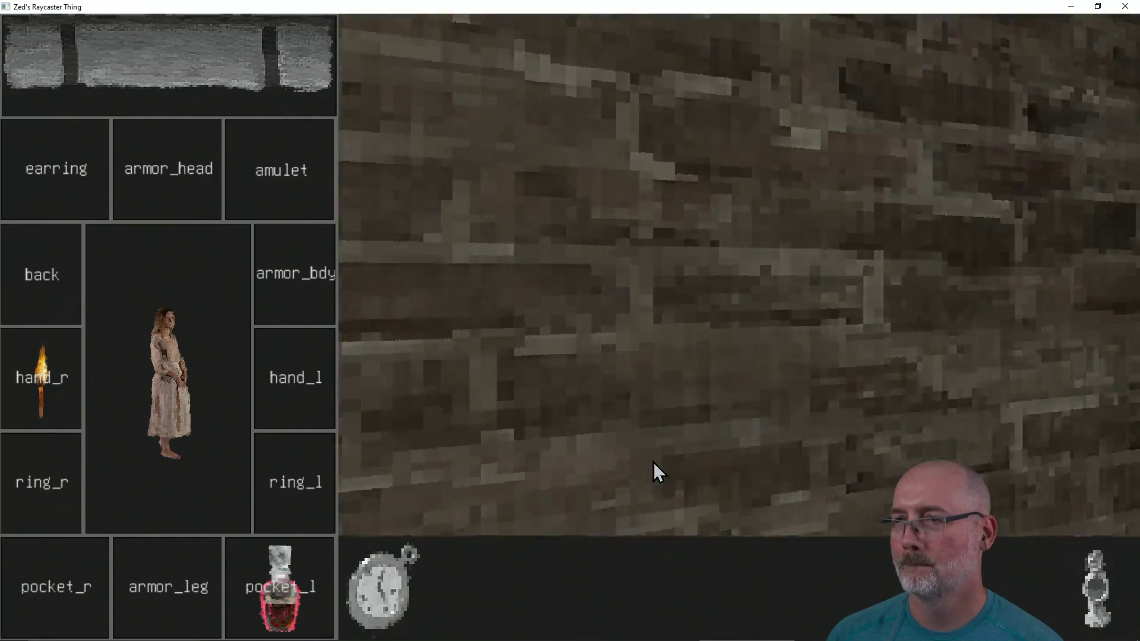
key(d)
key(d)
Step: Store a potion in pocket_r, pick up the floor potion, and drink potions from pocket_l
drag(80, 562, 80, 565)
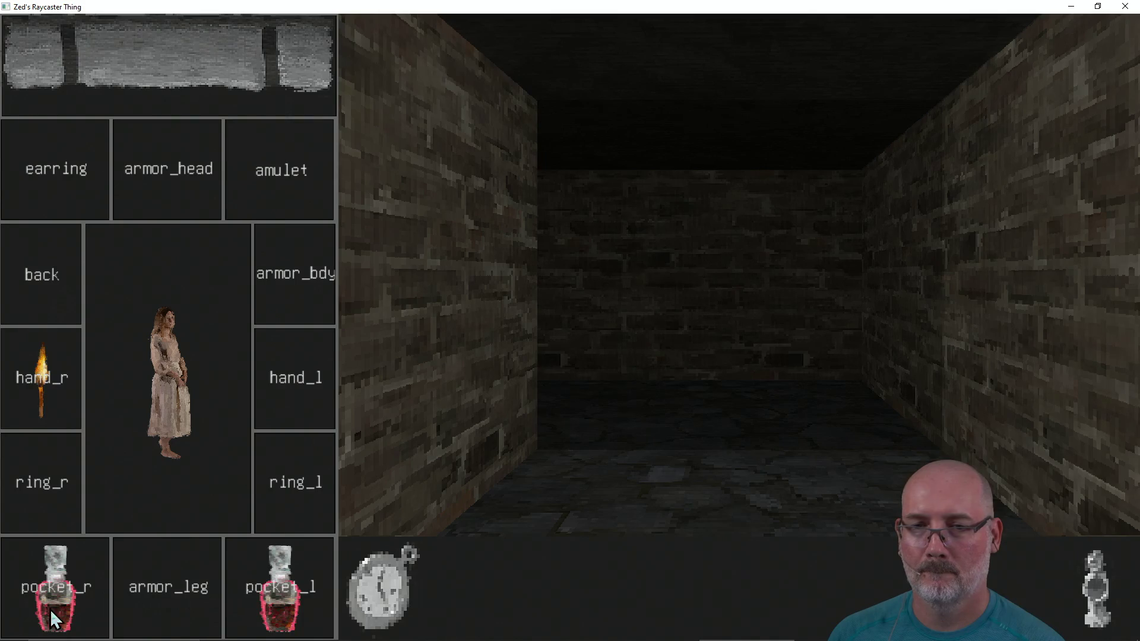
click(280, 589)
key(d)
key(d)
key(d)
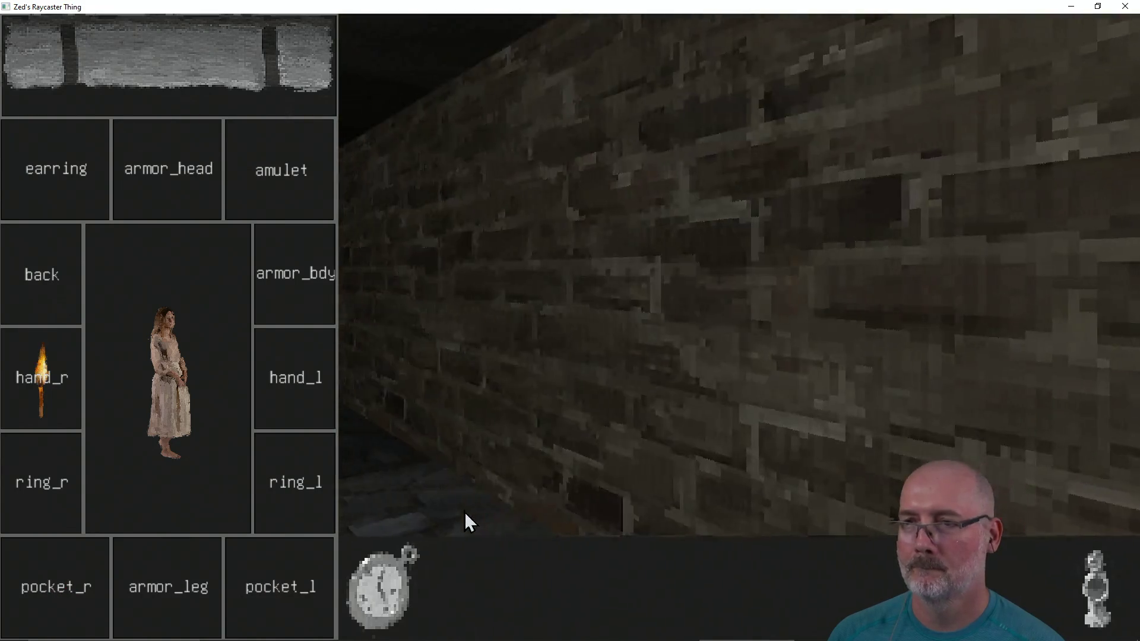
key(d)
key(d)
key(d)
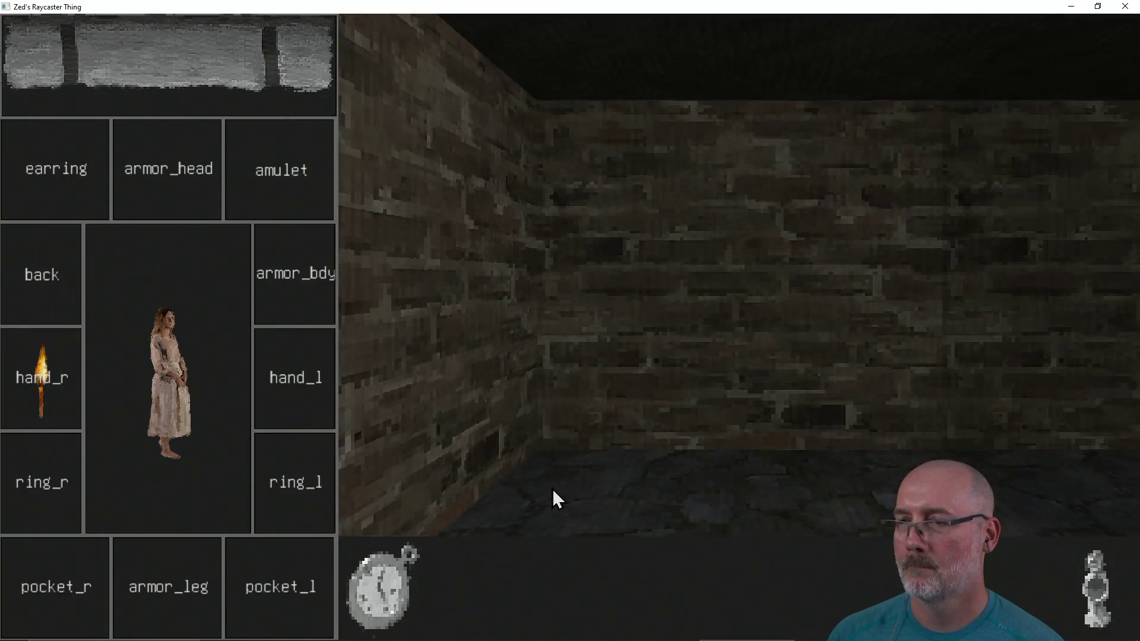
key(d)
click(726, 461)
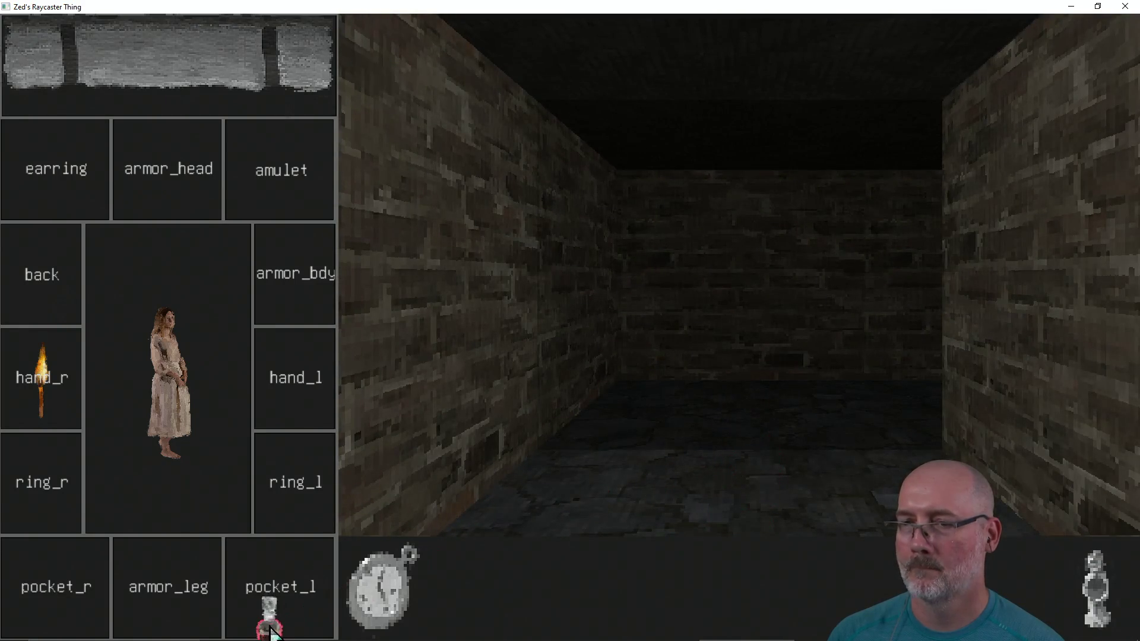
click(280, 600)
Step: Navigate the corridors until reaching the crowned rat boss room
key(d)
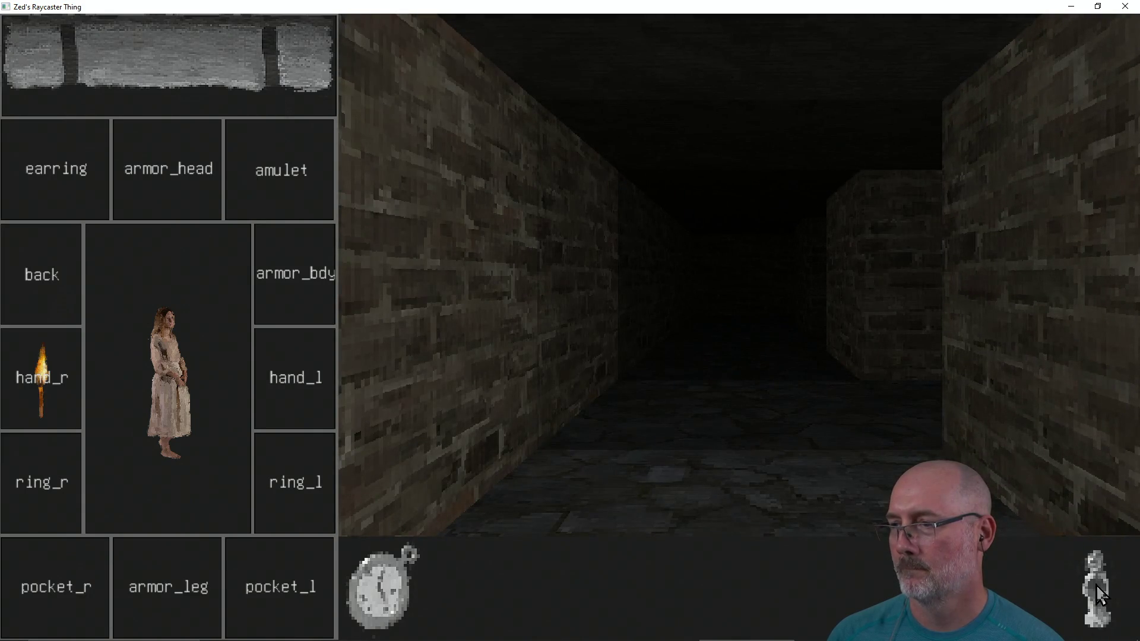
key(d)
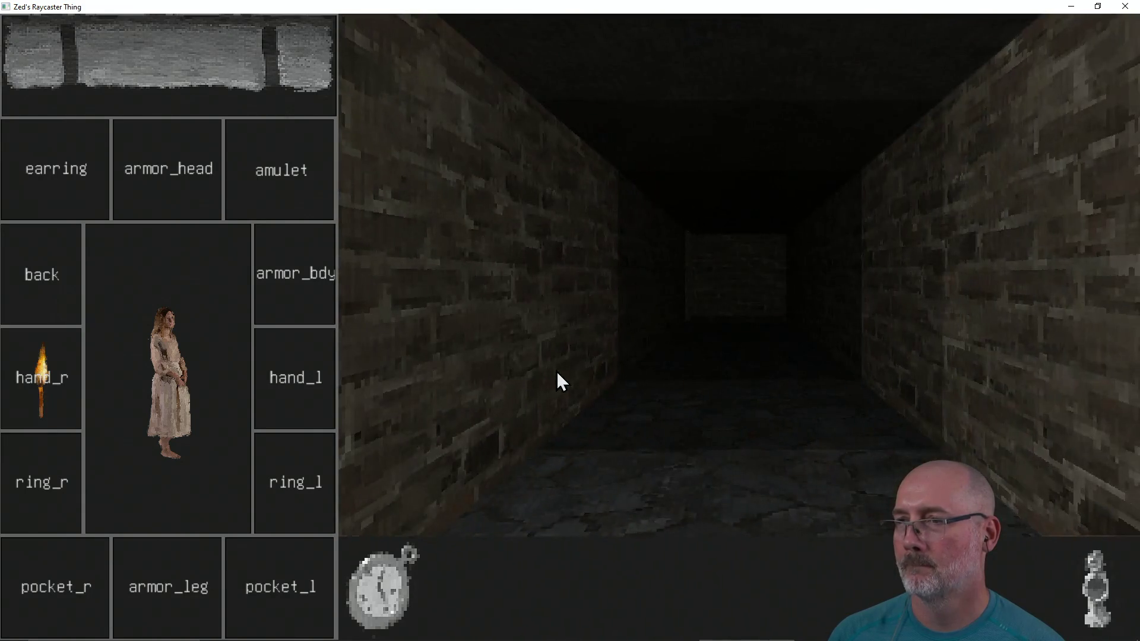
key(d)
key(d)
key(d)
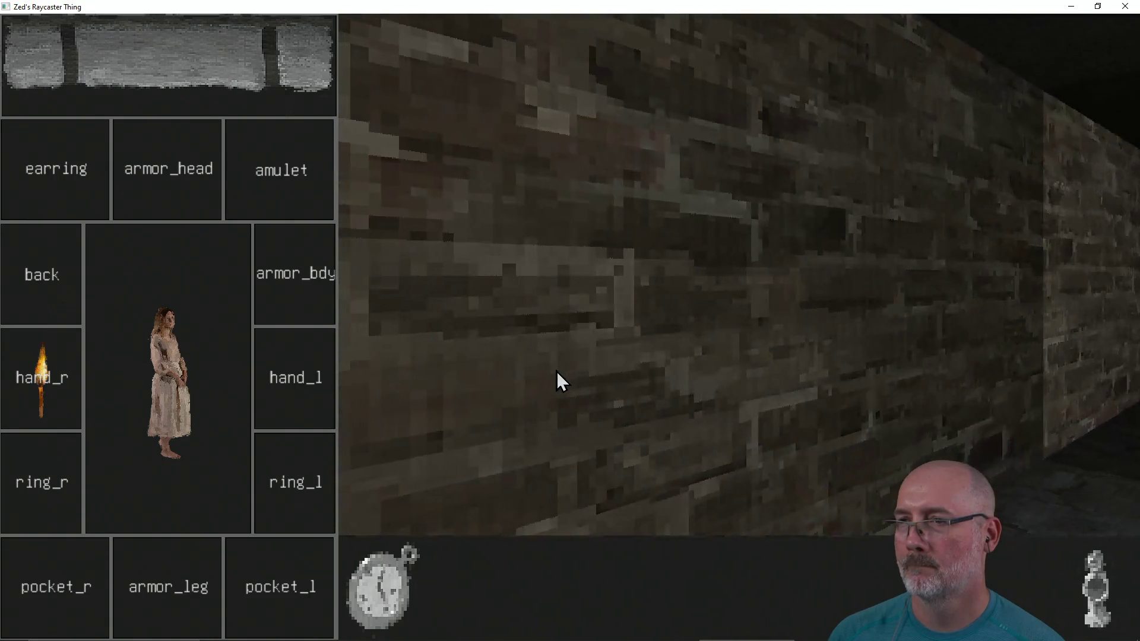
key(d)
key(w)
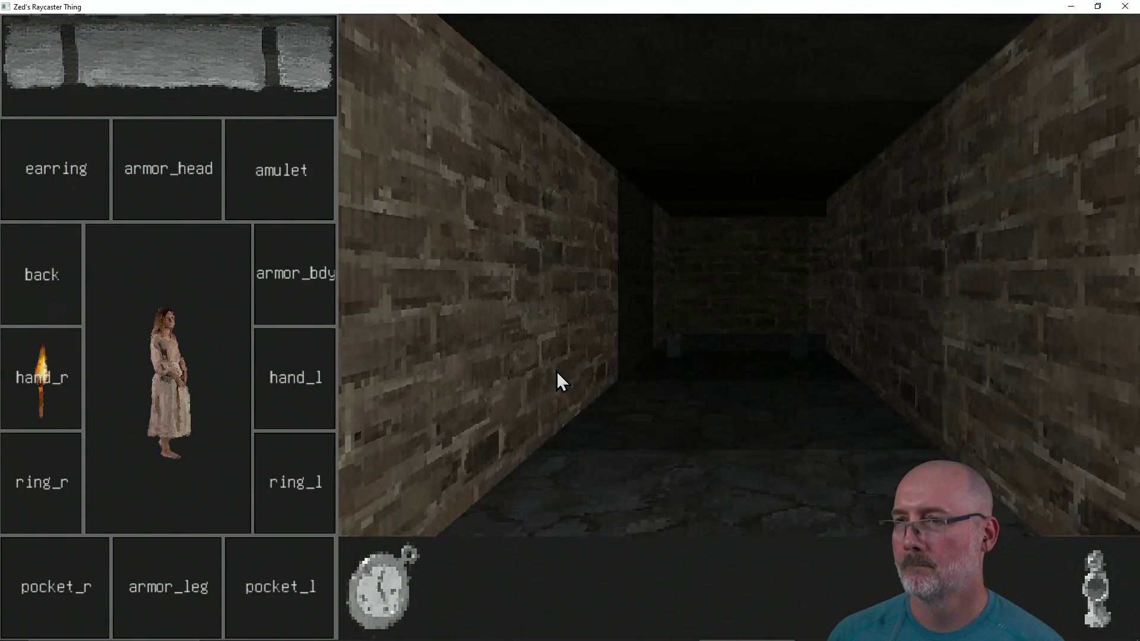
key(d)
key(d)
key(d)
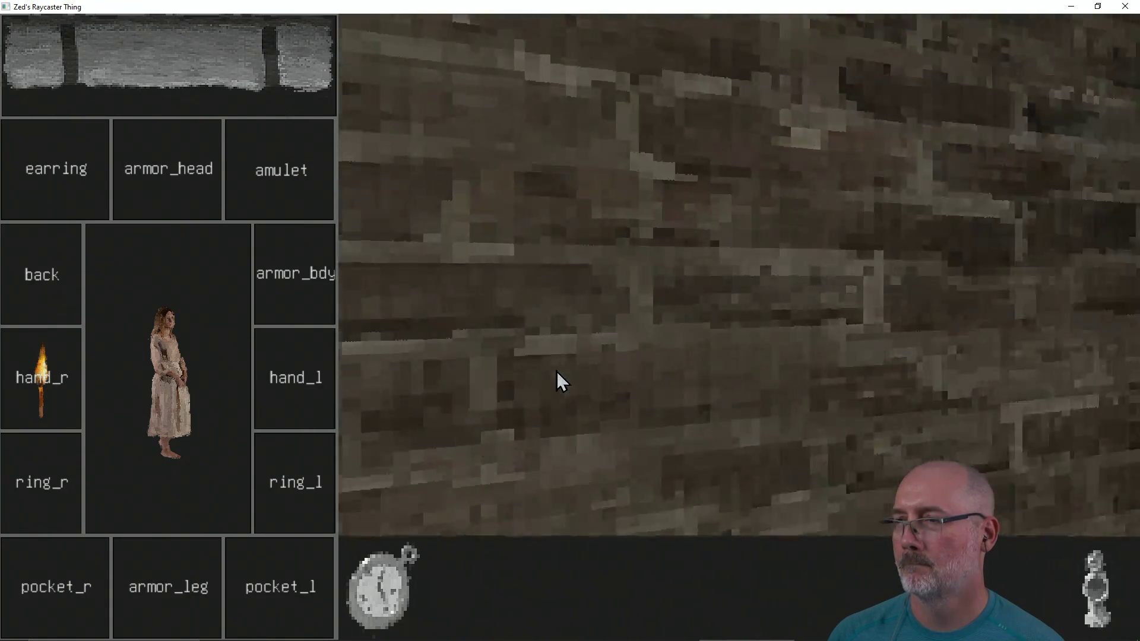
key(d)
key(d)
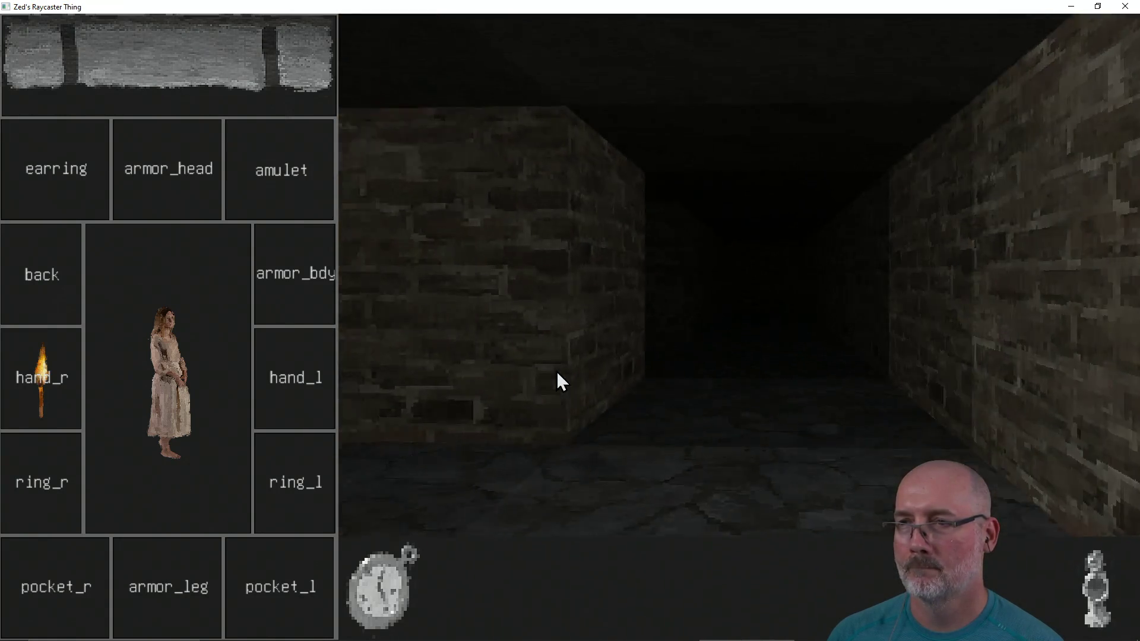
key(d)
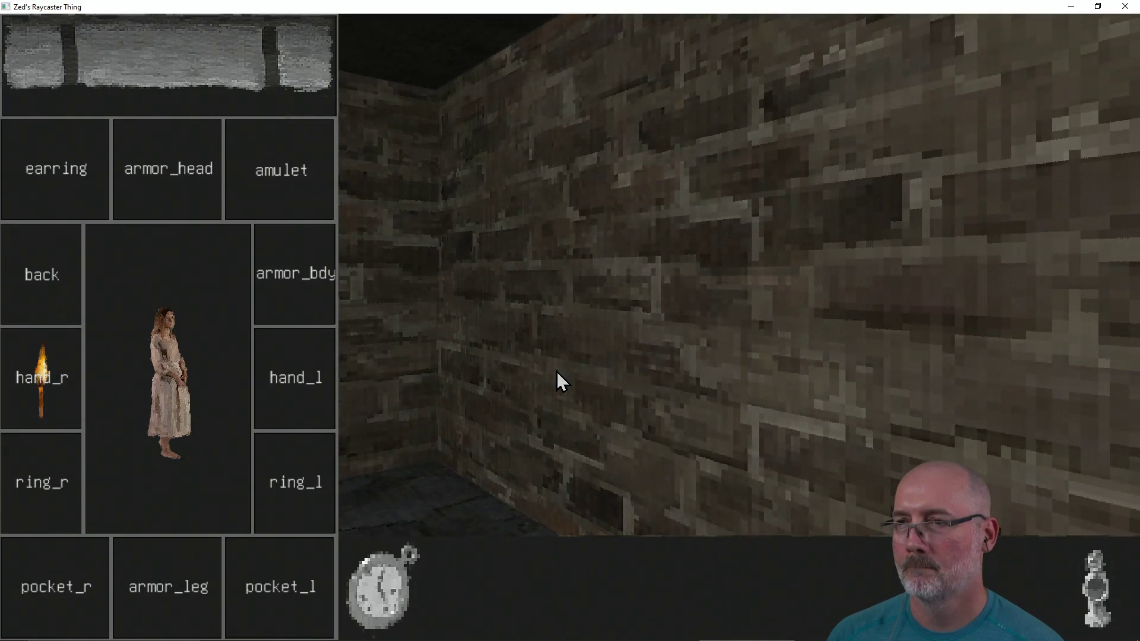
key(w)
key(d)
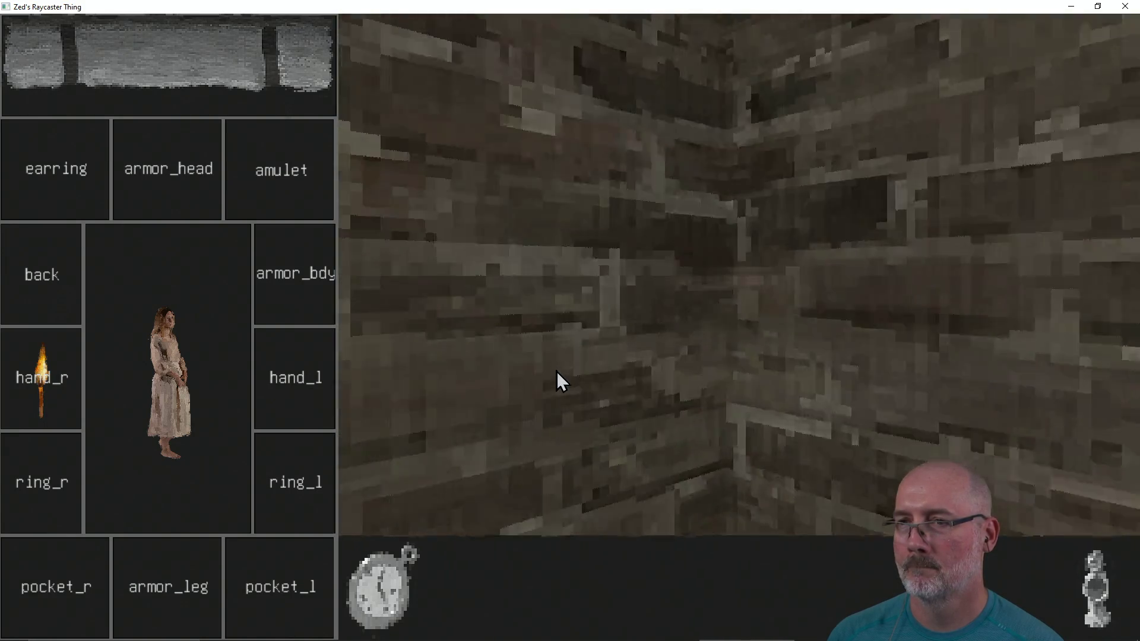
key(d)
key(d)
key(d)
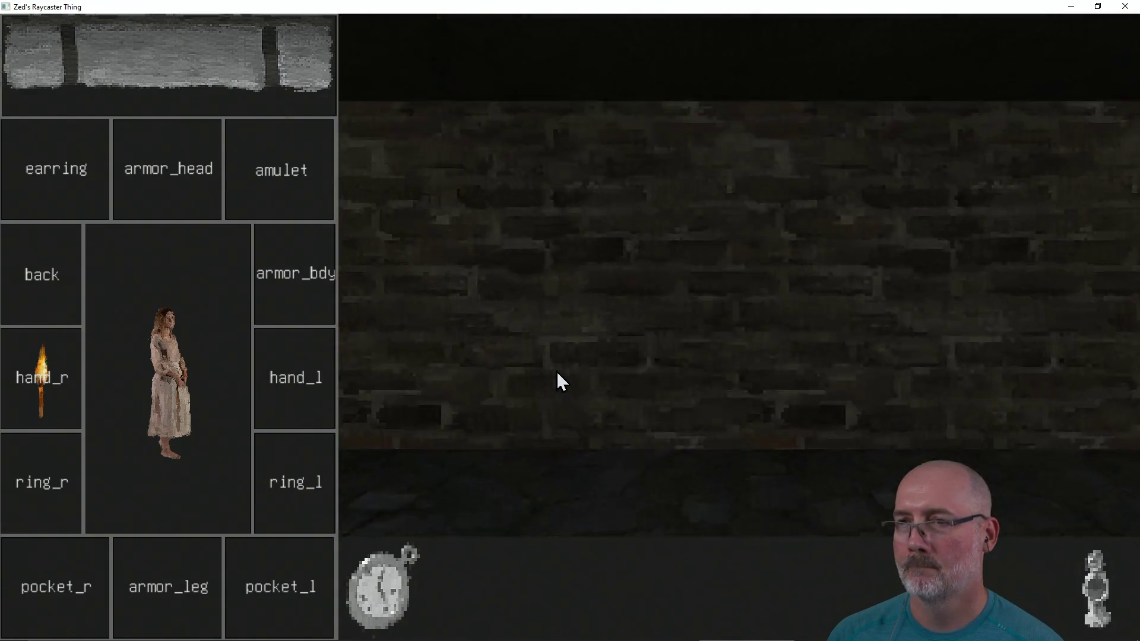
key(d)
key(d)
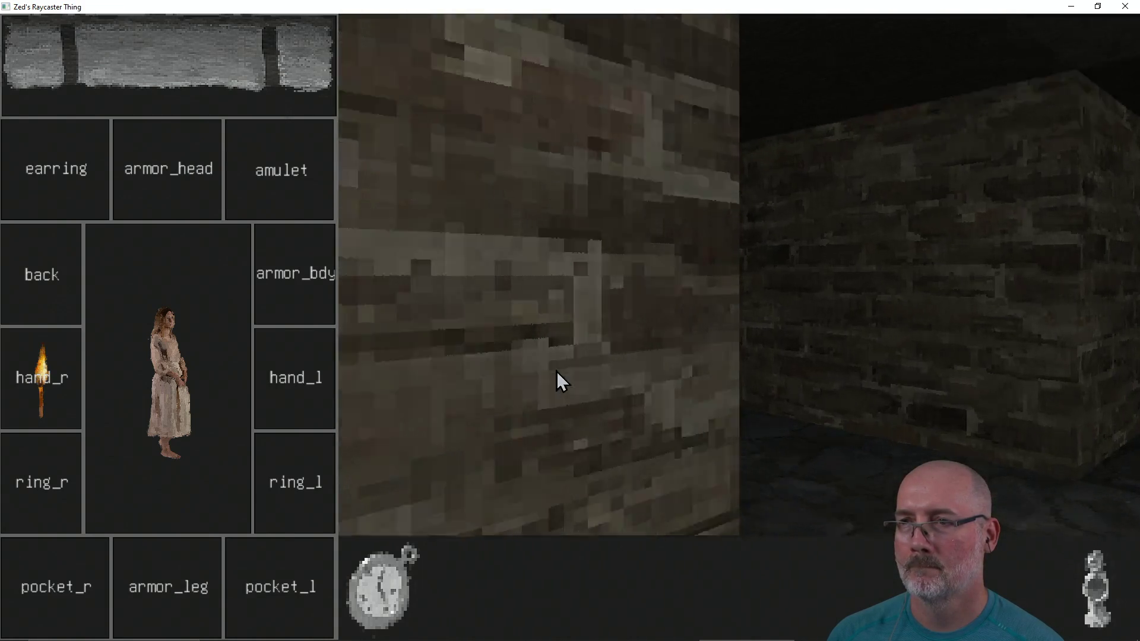
key(a)
key(w)
key(a)
key(d)
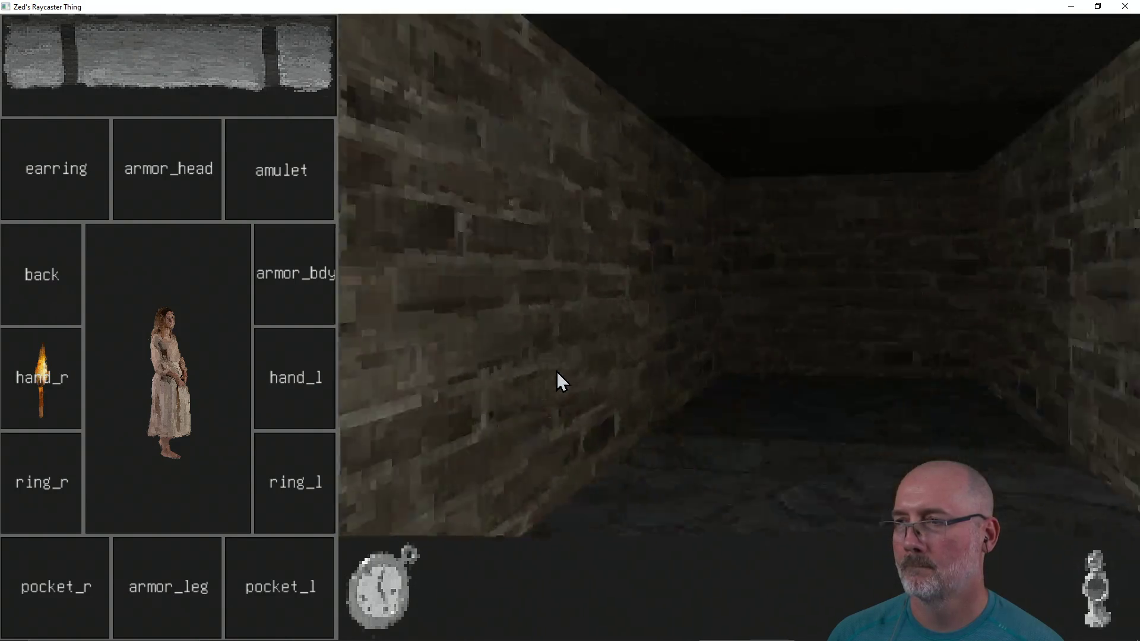
Step: Enter the rat boss fight, pass four turns with the stopwatch, and close the game
key(w)
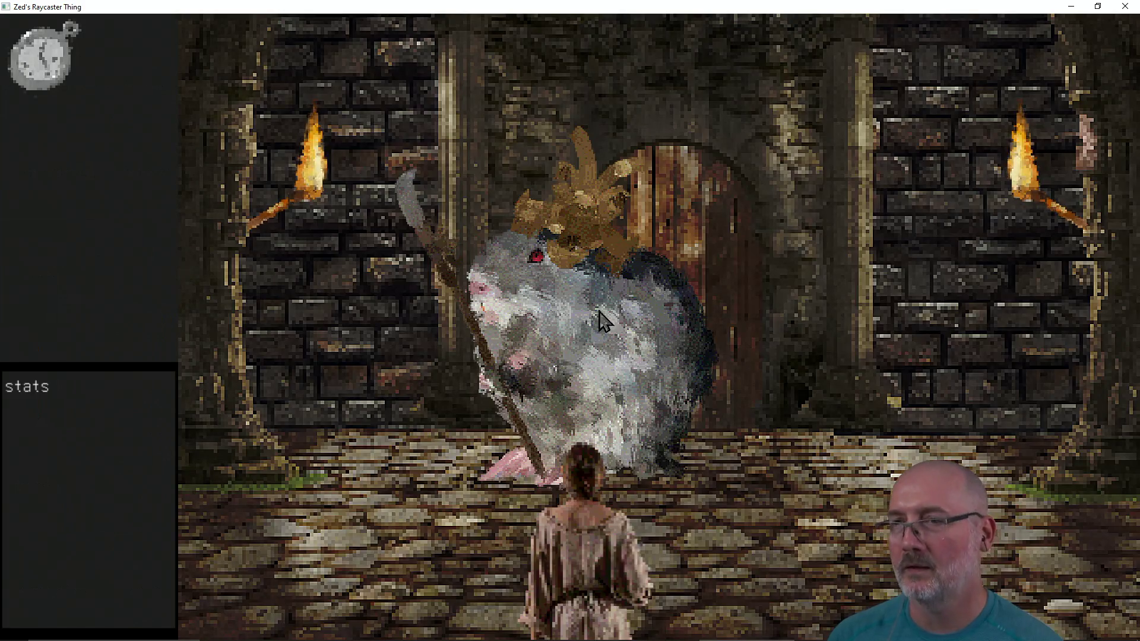
click(31, 72)
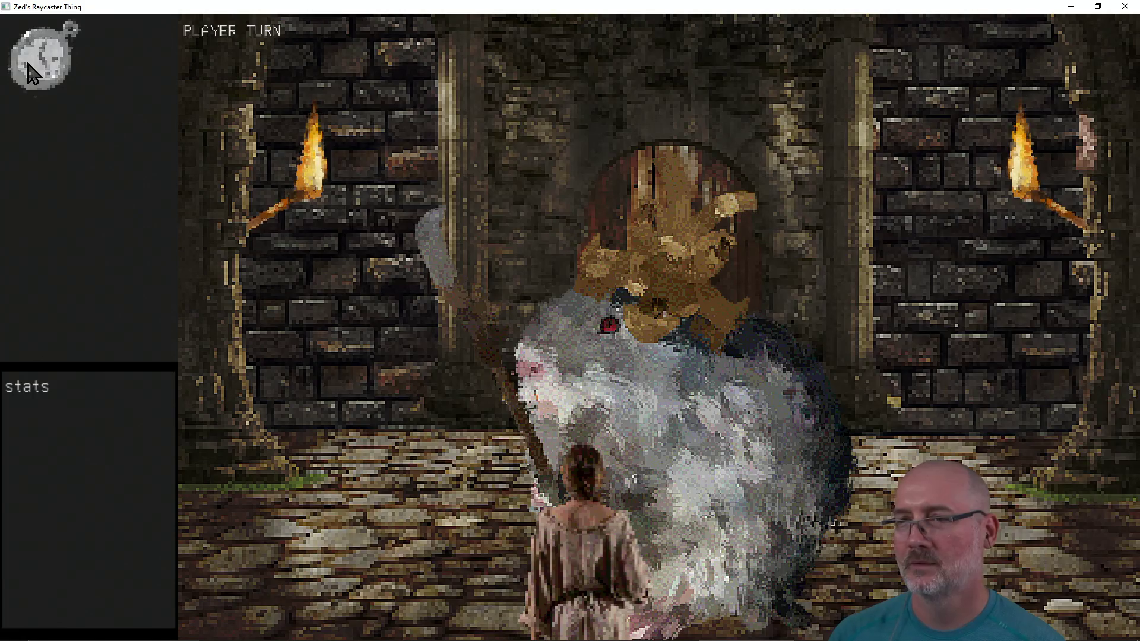
click(31, 72)
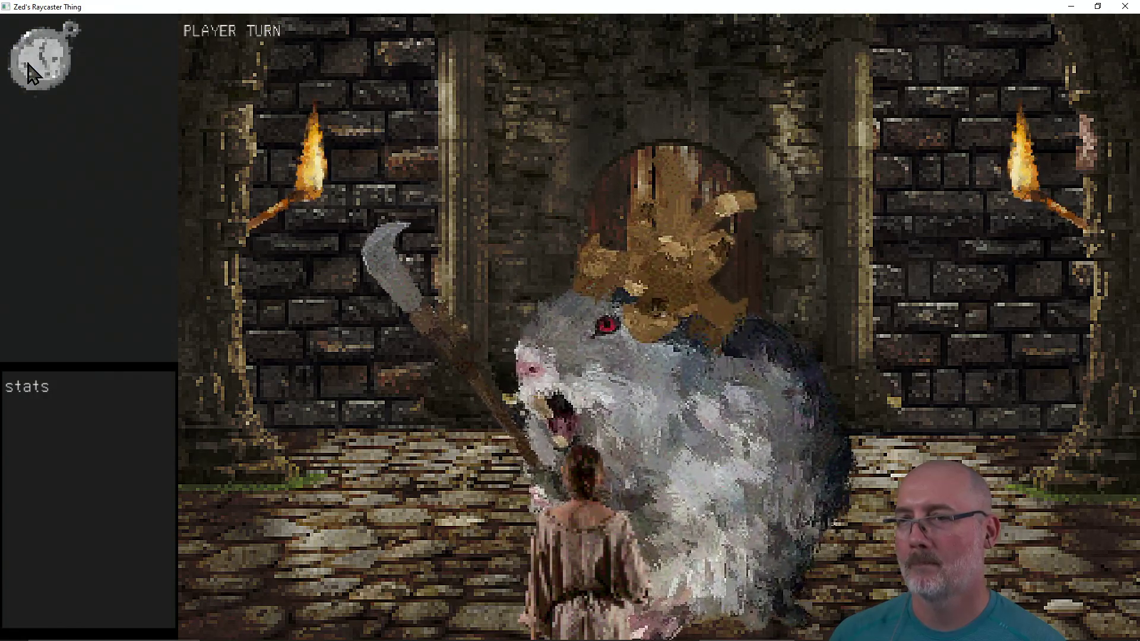
click(31, 72)
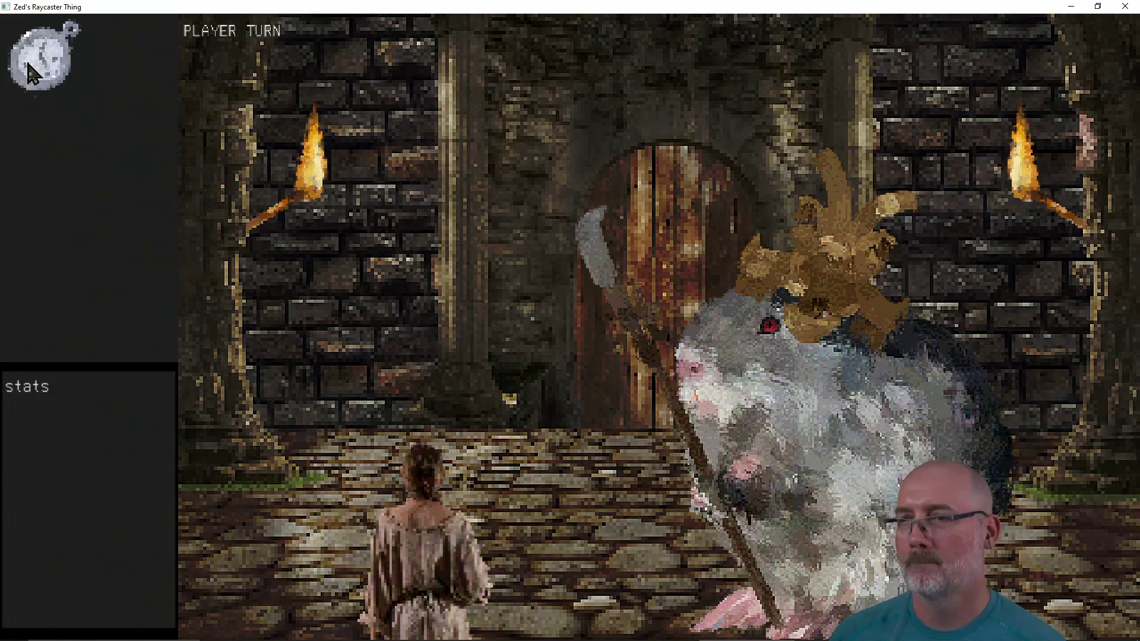
click(31, 73)
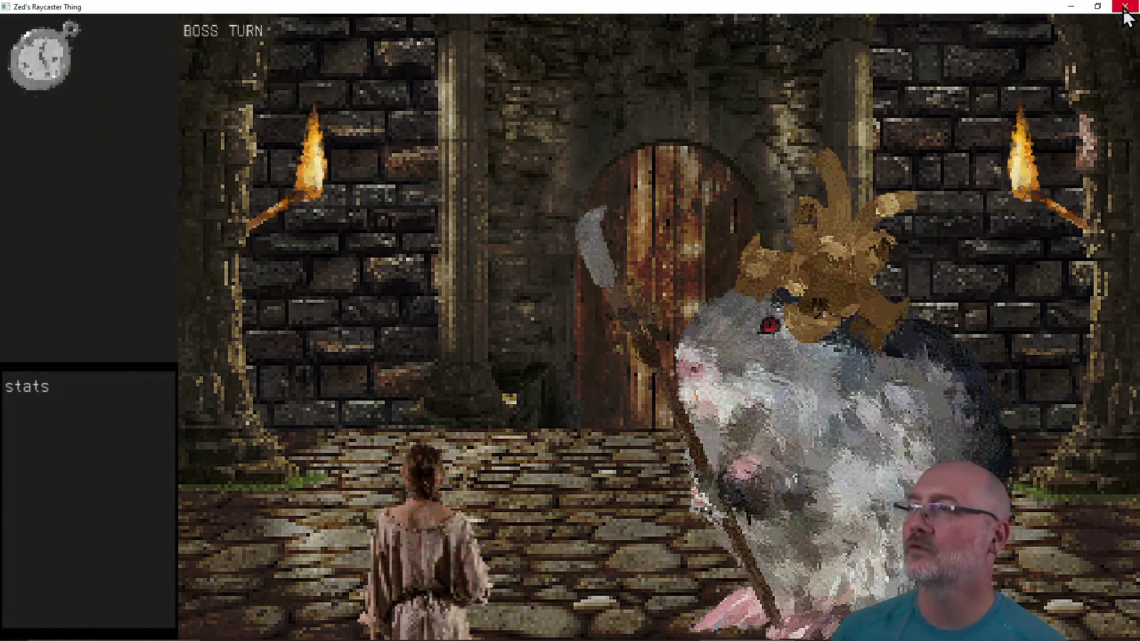
click(1125, 9)
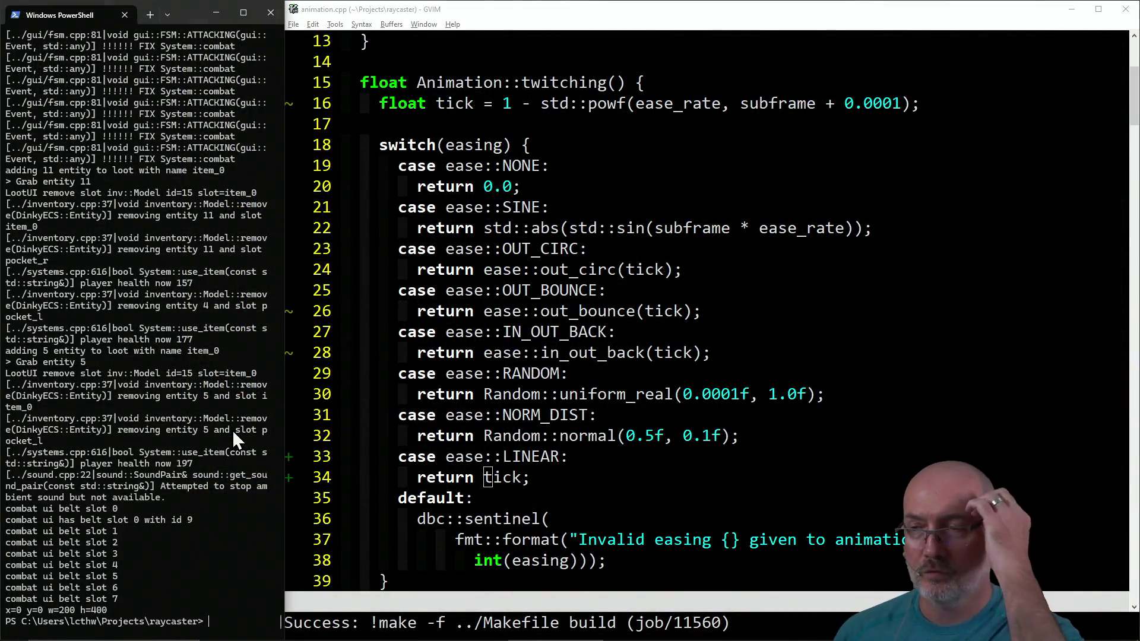
Step: Open cameras.json, find the pan animation entry, then run make story in PowerShell
click(430, 415)
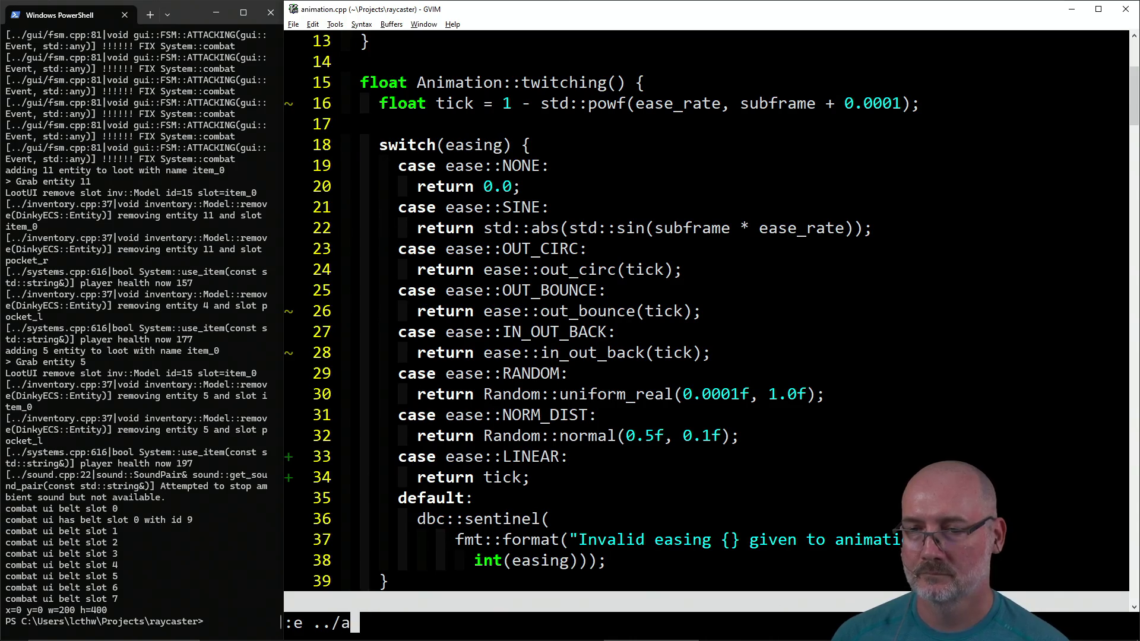
key(Return)
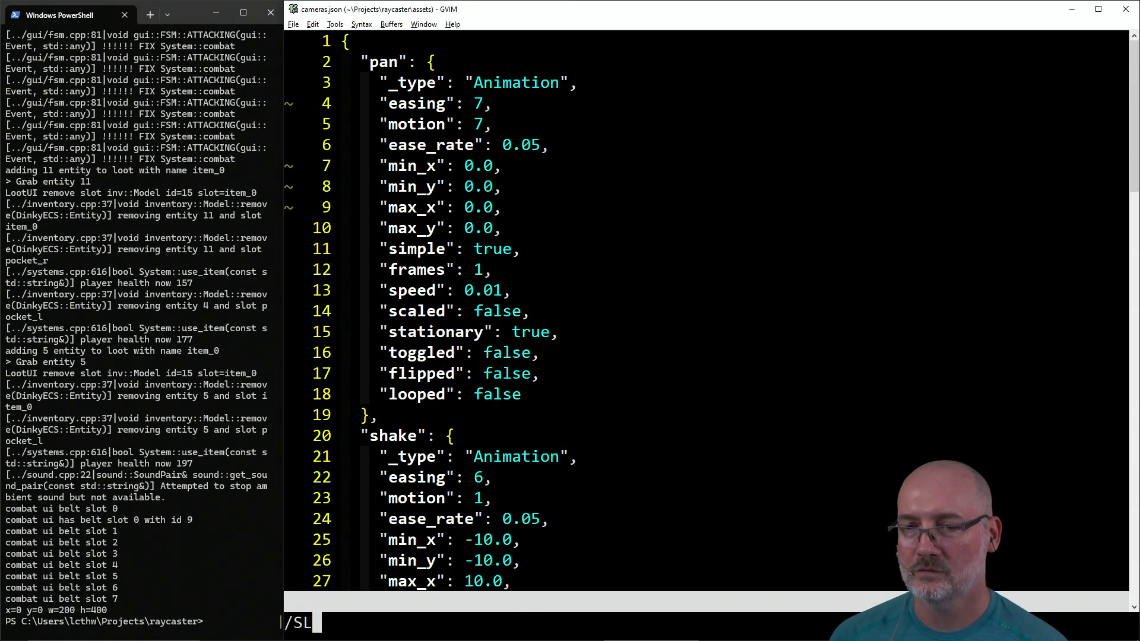
key(Return)
text(/s)
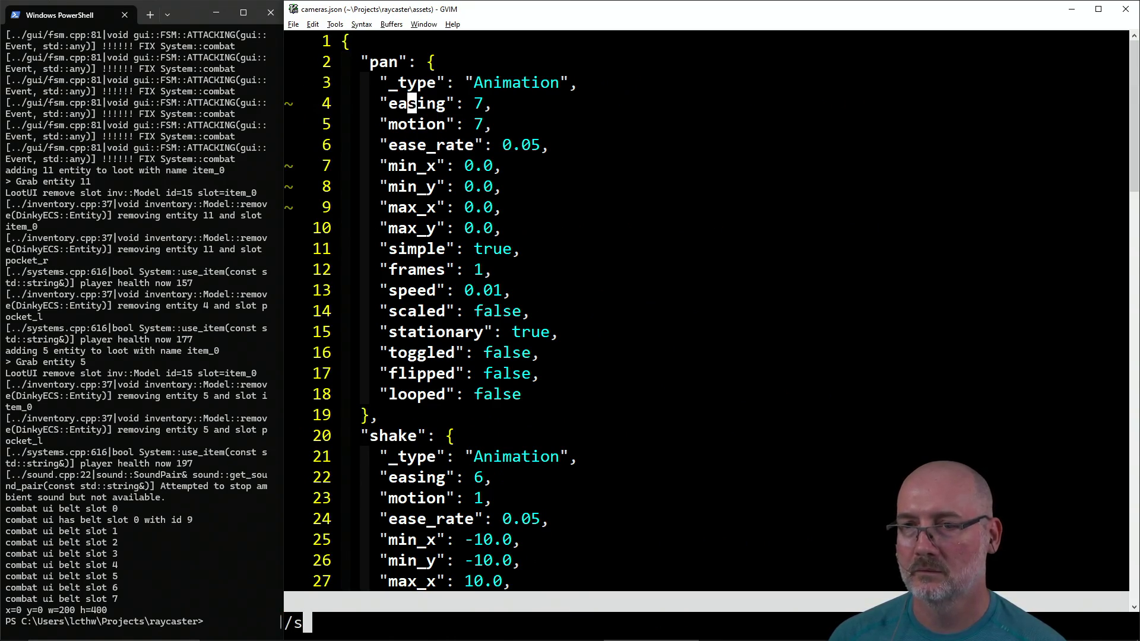
text(e)
key(Return)
key(G)
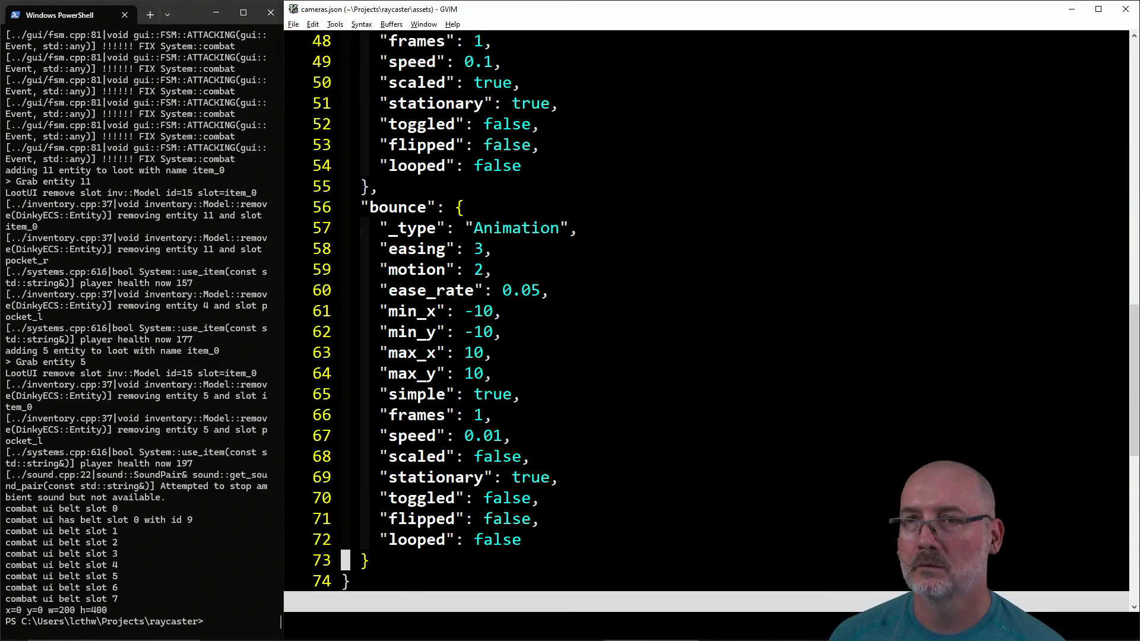
key(k)
key(k)
key(k)
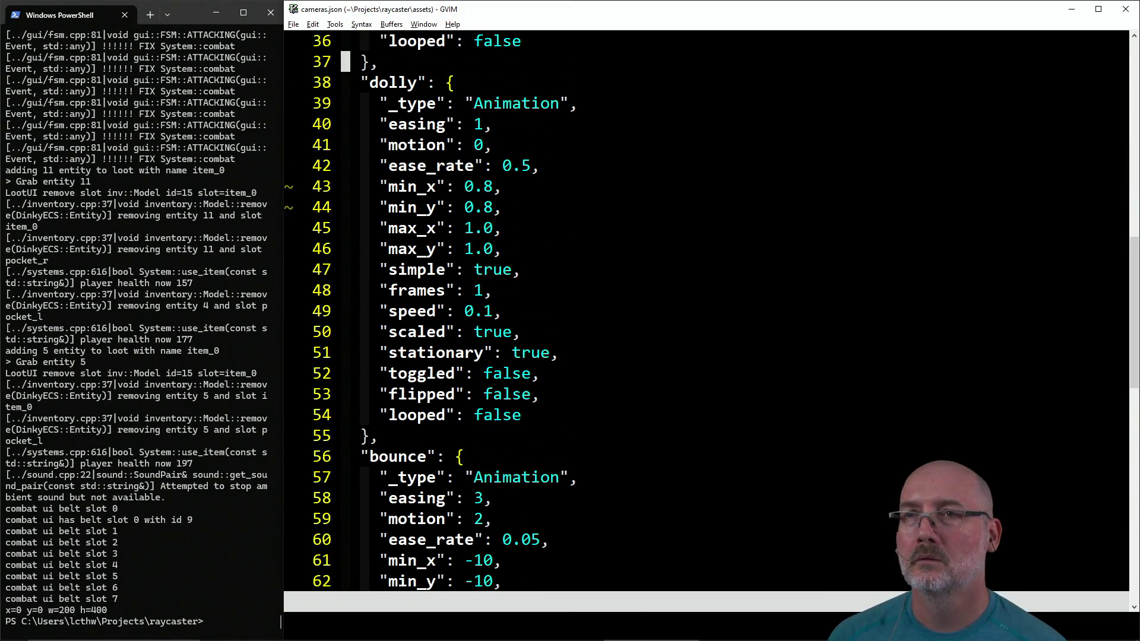
key(k)
key(k)
key(k)
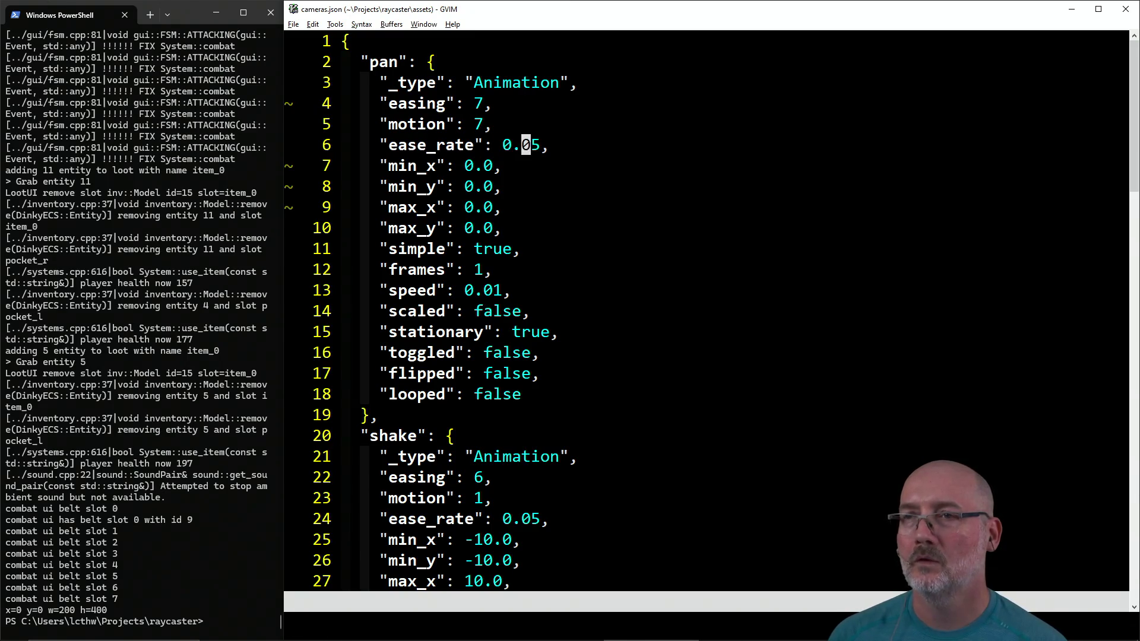
text(make story)
key(Return)
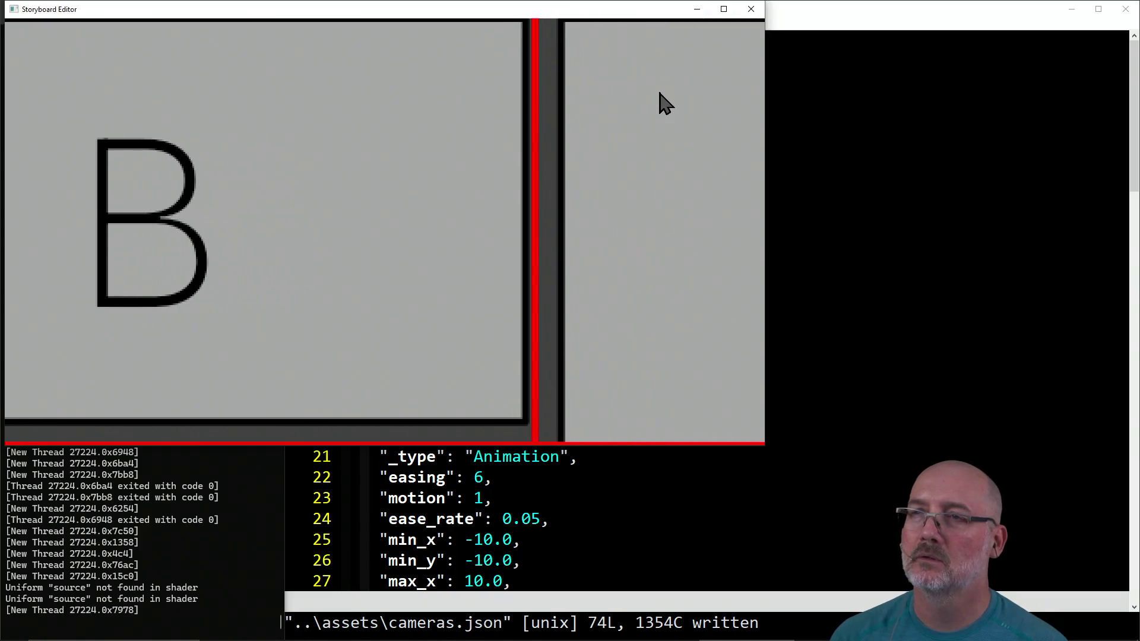
Step: Close the Storyboard Editor preview window
click(746, 16)
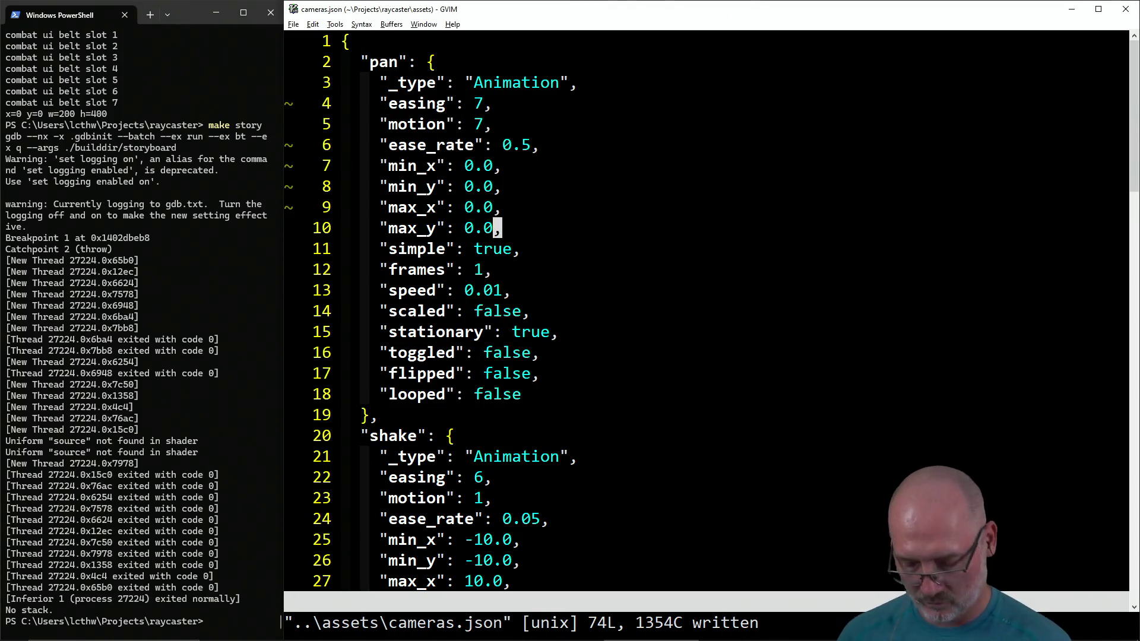
Step: Change the pan ease_rate to 0.01 and save cameras.json with :w
key(k)
key(k)
key(k)
text(s01)
key(Escape)
text(:w)
key(Return)
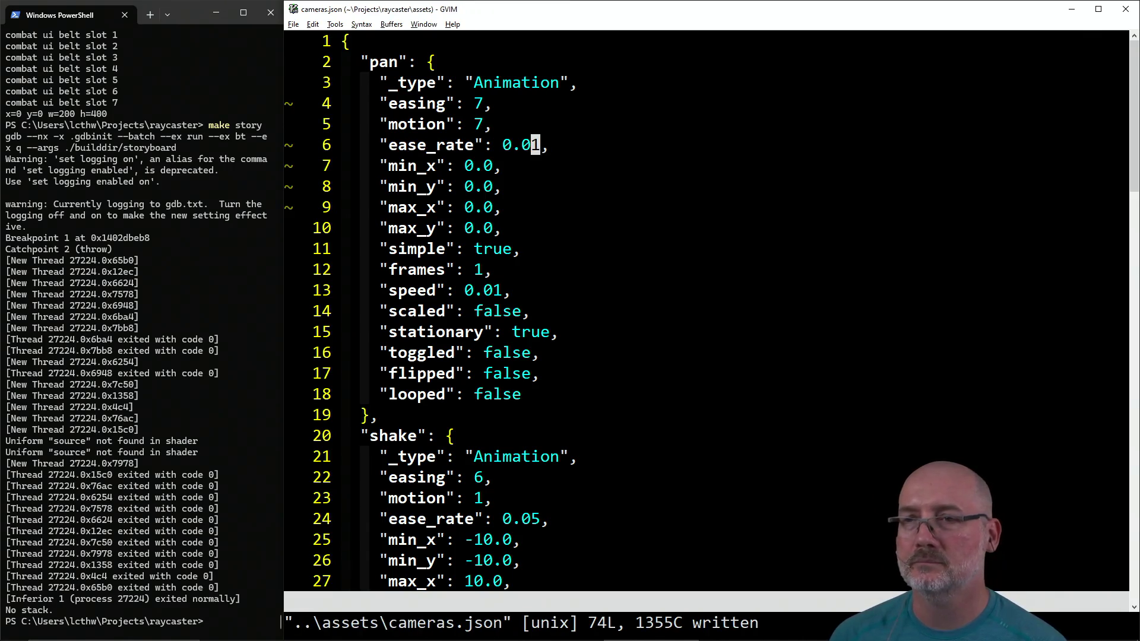
Step: Inspect the pan speed value, rerun make story, and zoom into panel B
click(489, 297)
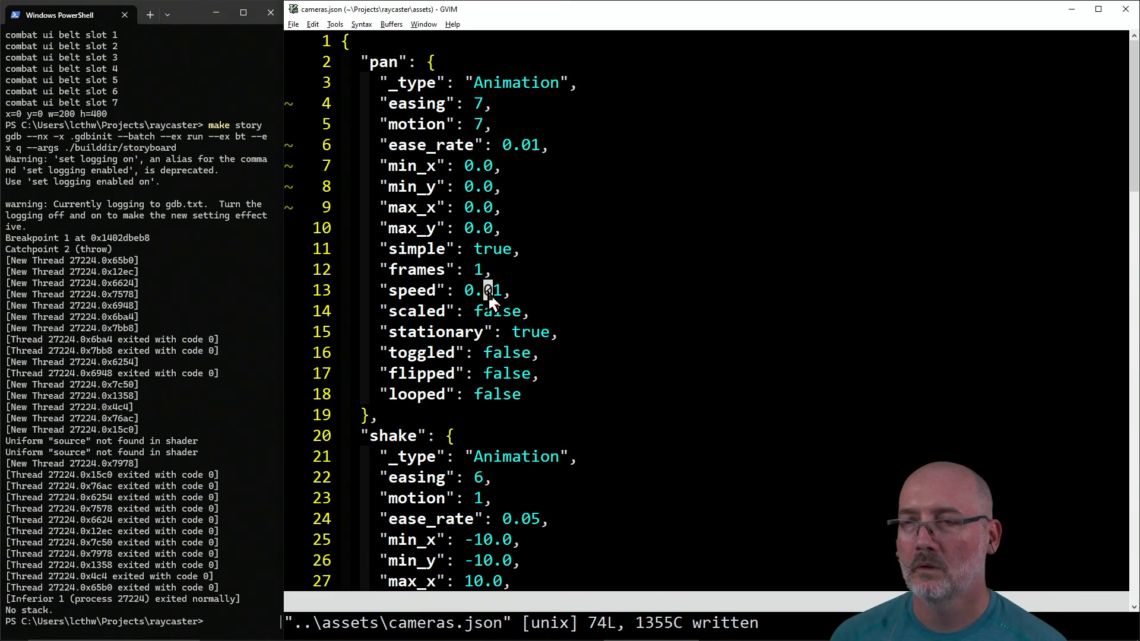
drag(462, 295, 499, 293)
click(526, 145)
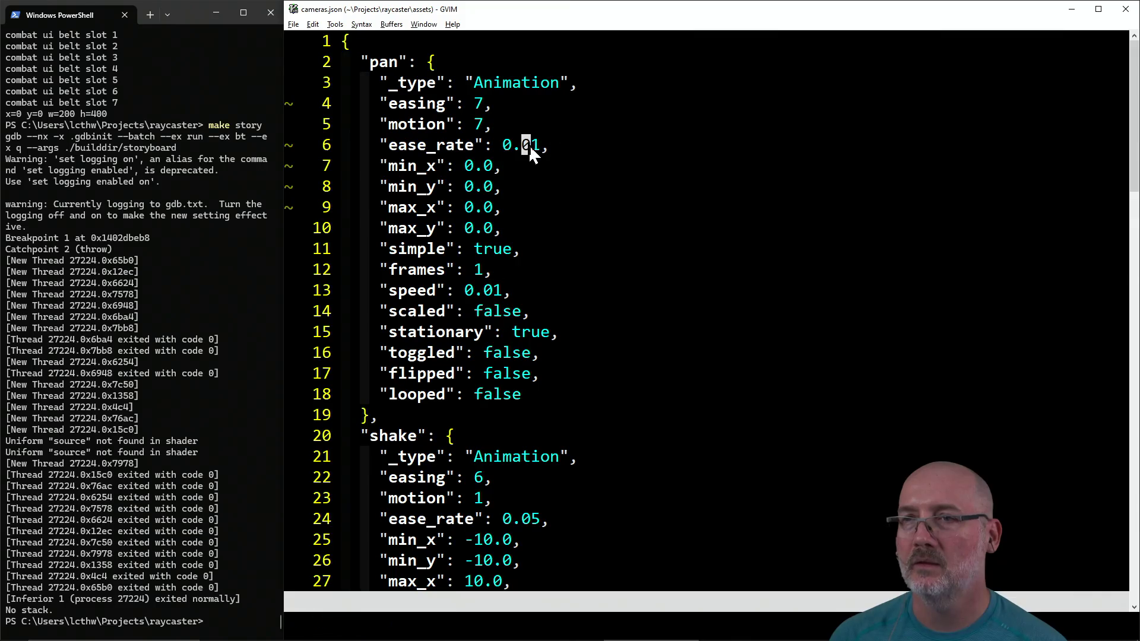
click(171, 327)
text(make story)
key(Return)
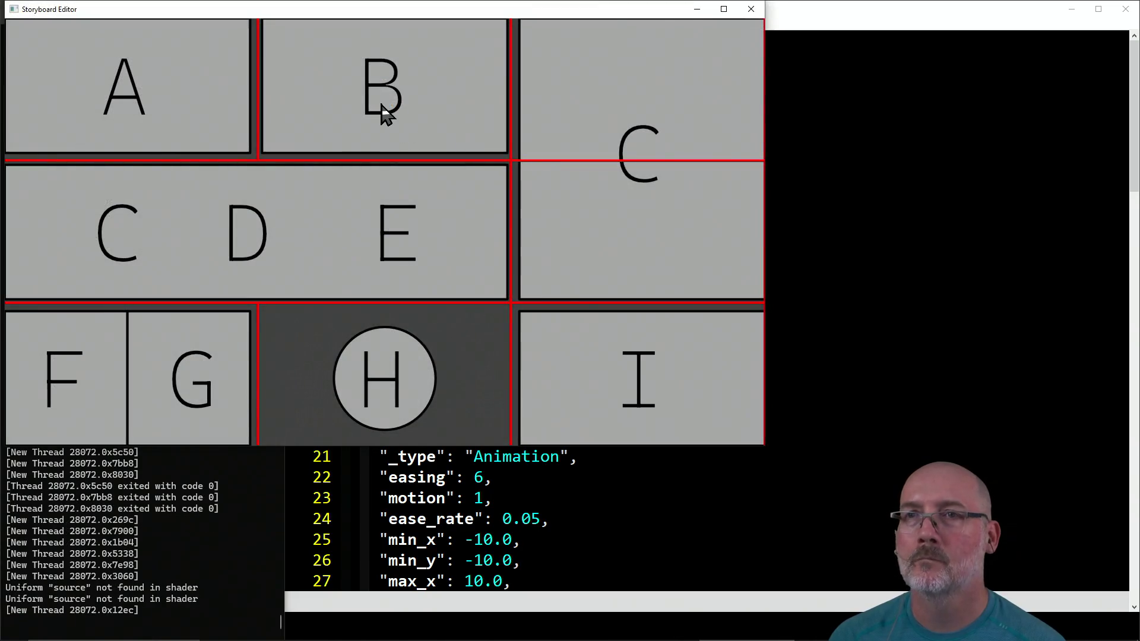
click(385, 115)
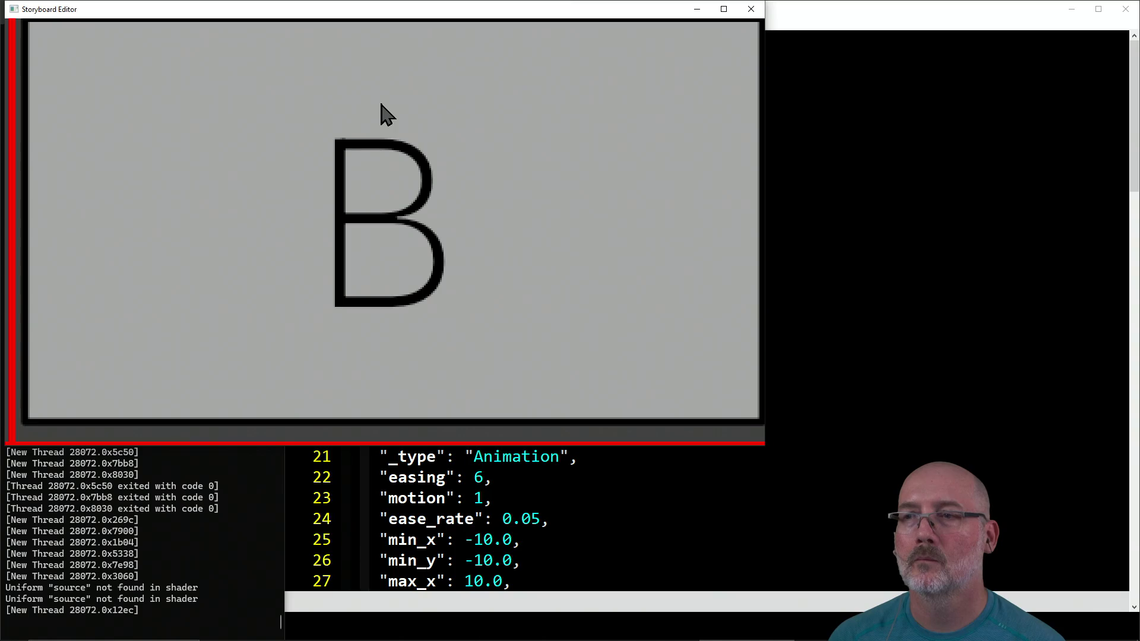
Step: Zoom through panels A, C and B, returning to the grid between them, then close the editor
click(381, 114)
click(190, 112)
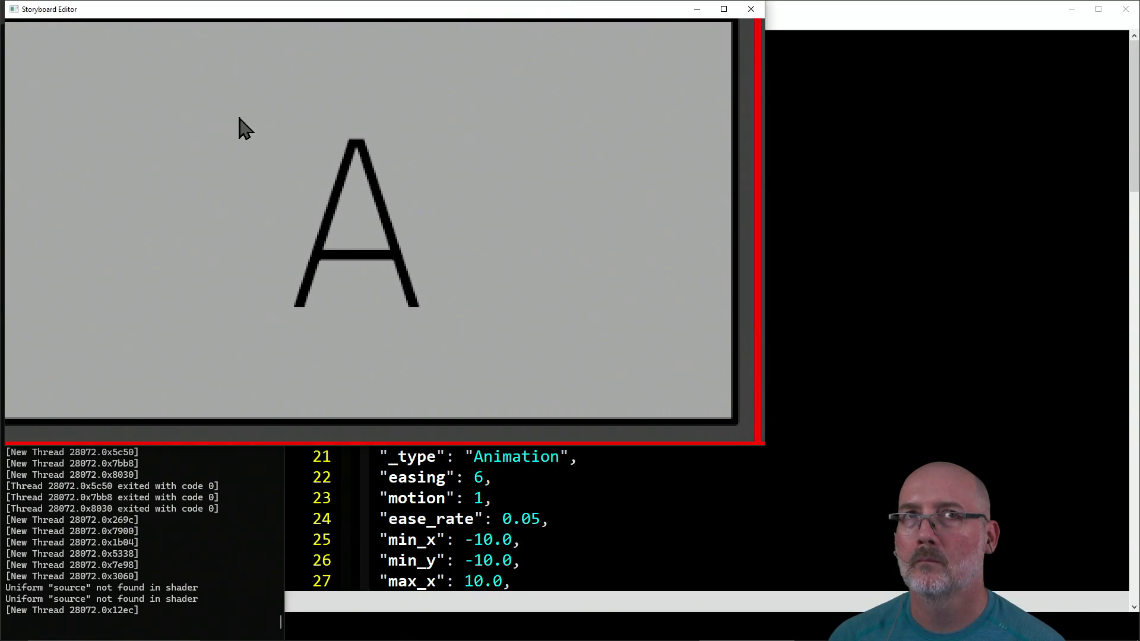
click(230, 117)
click(625, 98)
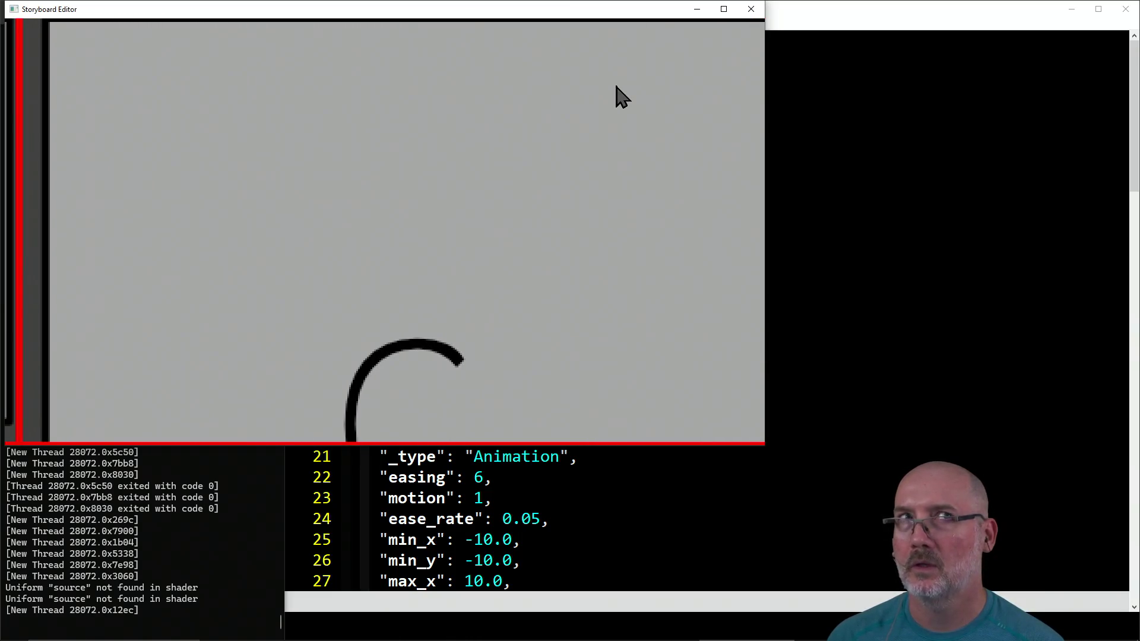
click(509, 166)
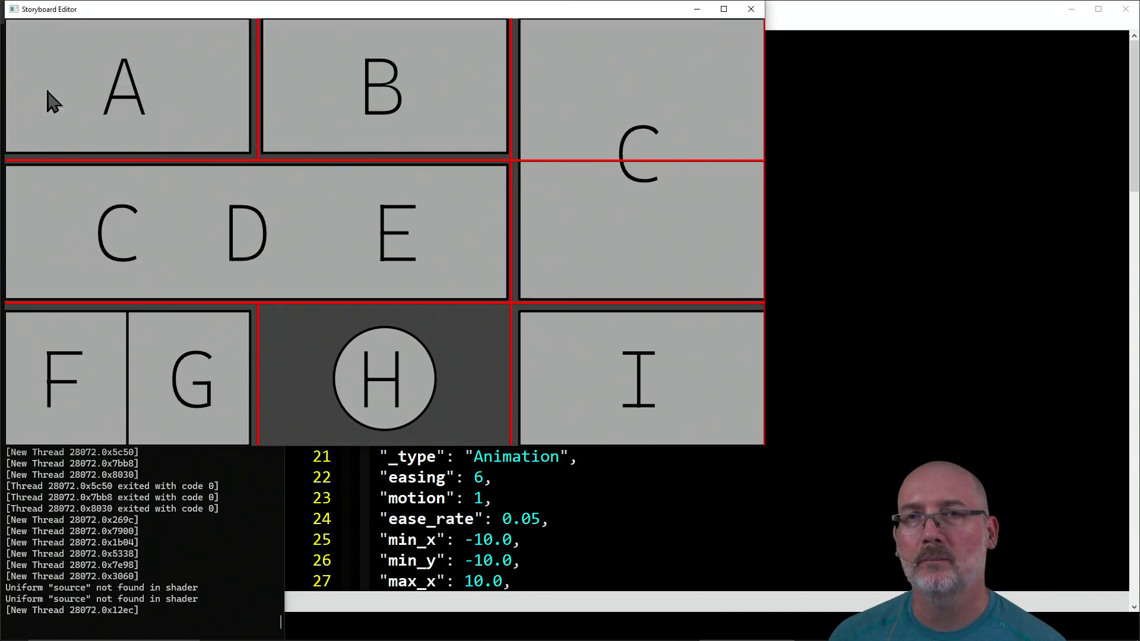
click(37, 102)
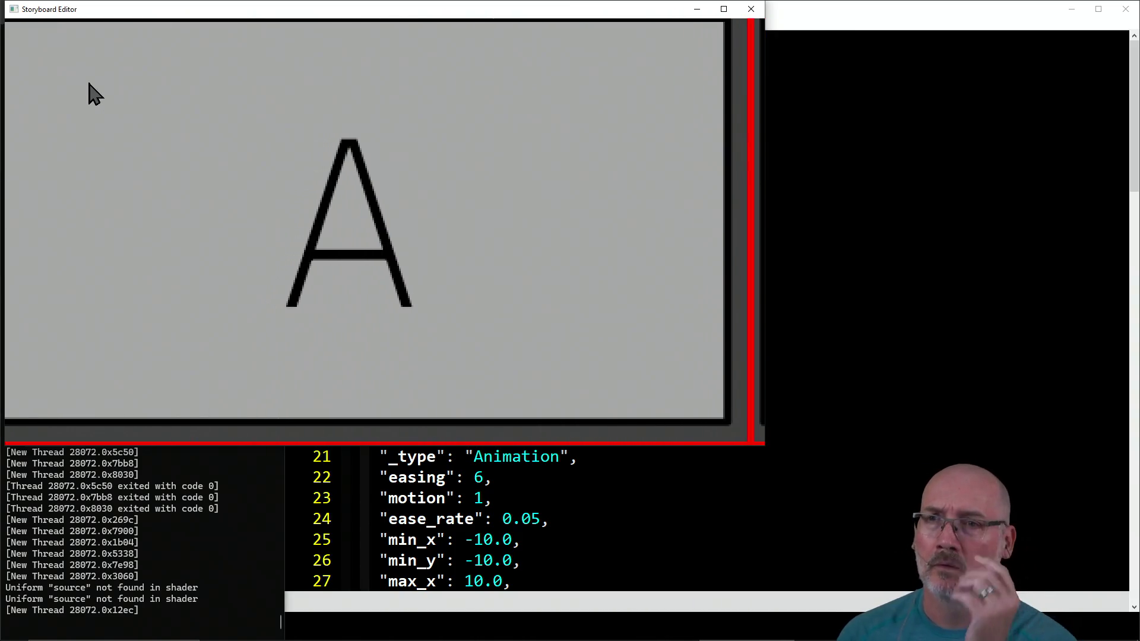
click(139, 114)
click(394, 149)
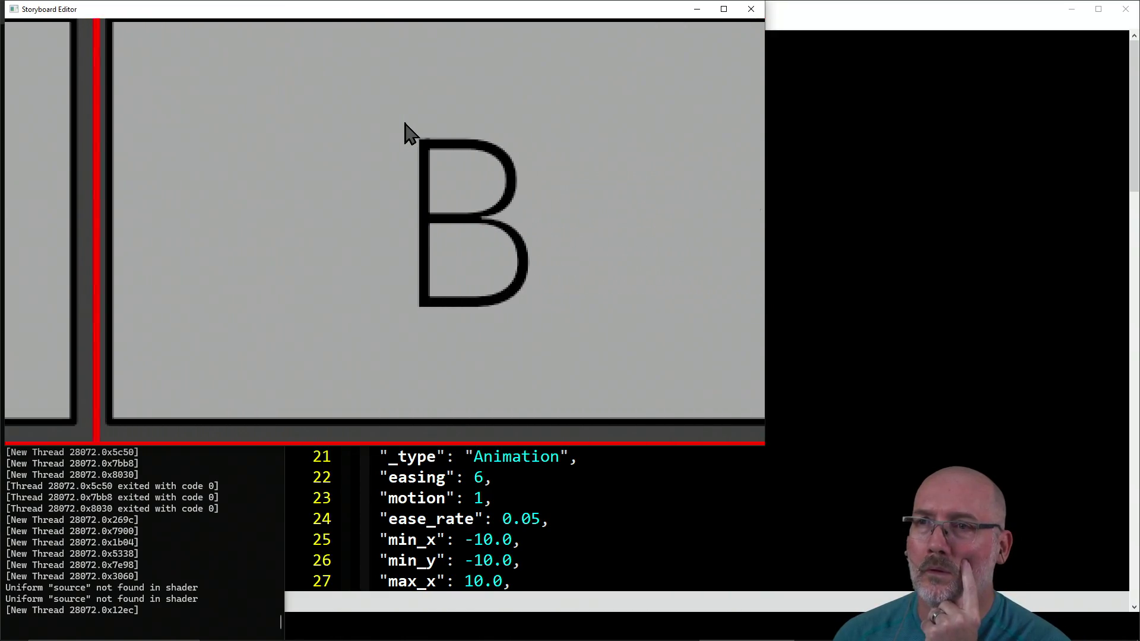
click(468, 145)
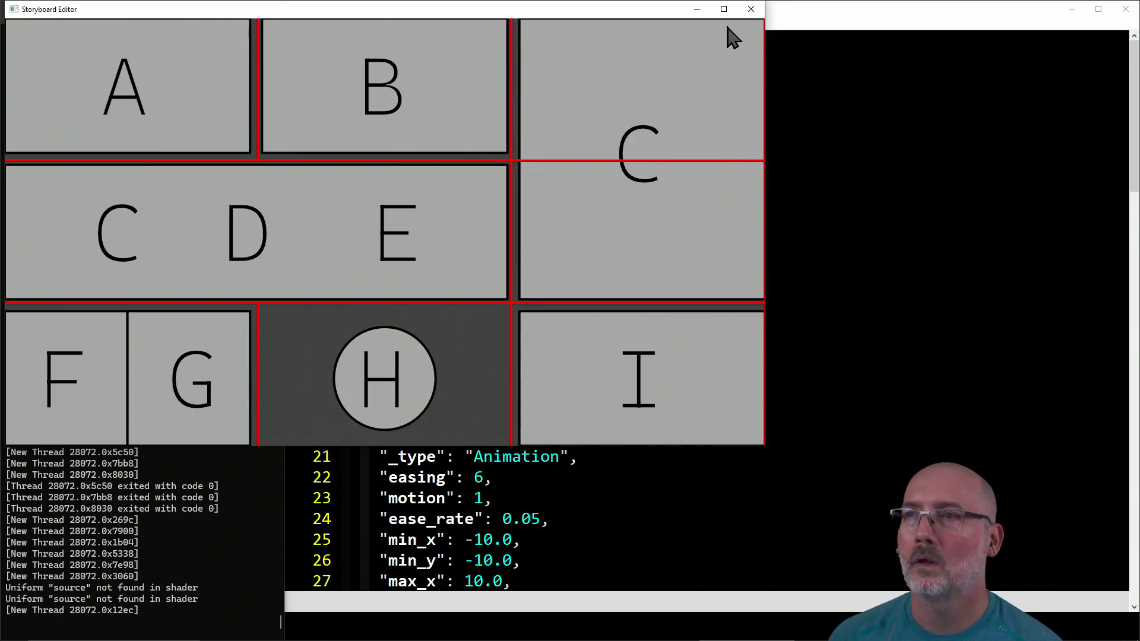
click(751, 9)
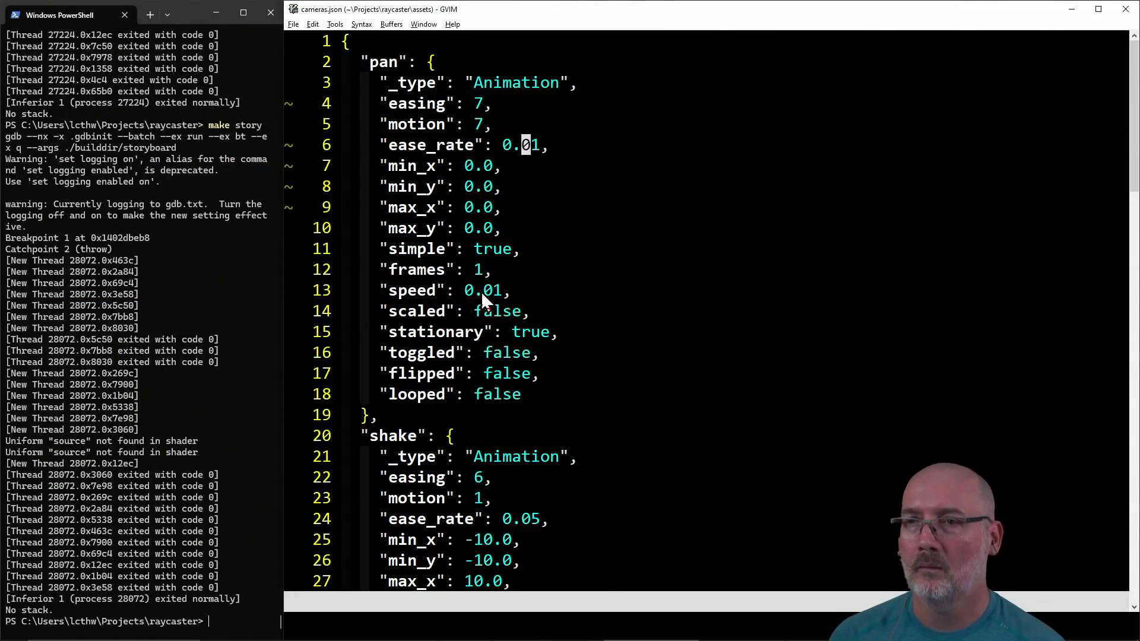
Step: Save cameras.json with the pan speed at 0.1 and rerun make story
text(x:w)
key(Return)
click(142, 425)
key(Up)
key(Return)
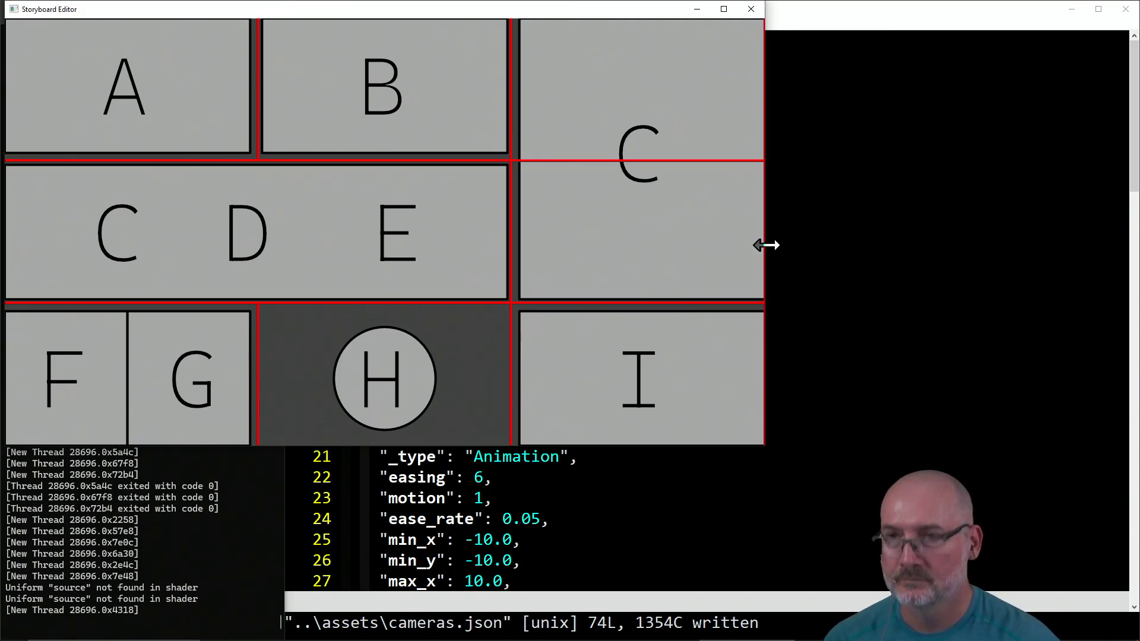
Step: Preview the camera moves into panels B, A, C and I on the storyboard grid
click(402, 137)
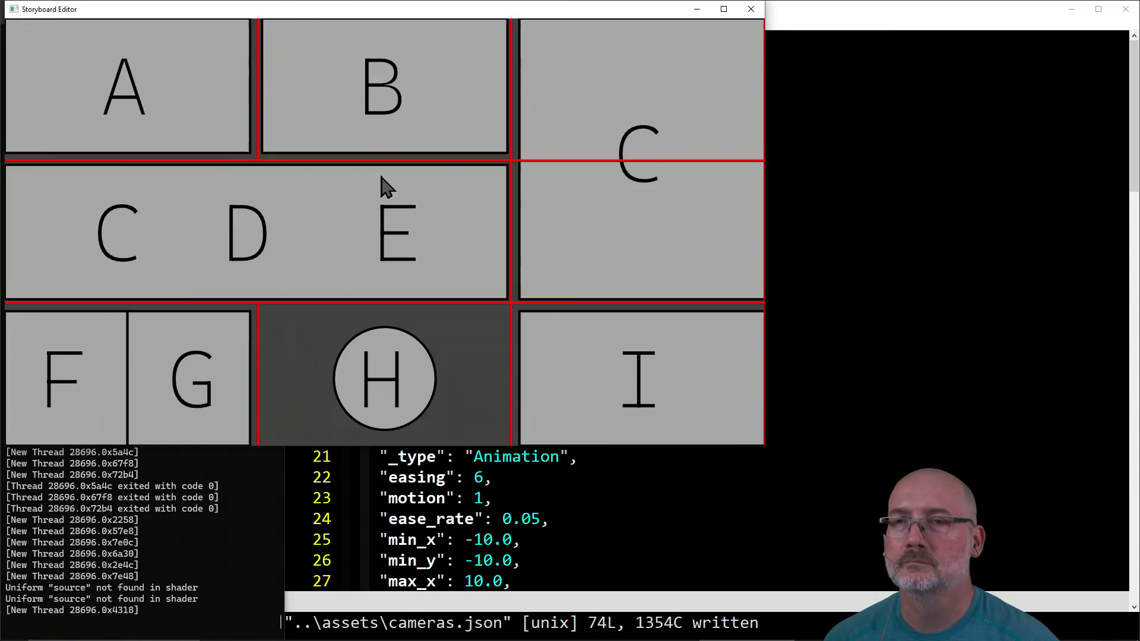
click(157, 136)
click(157, 135)
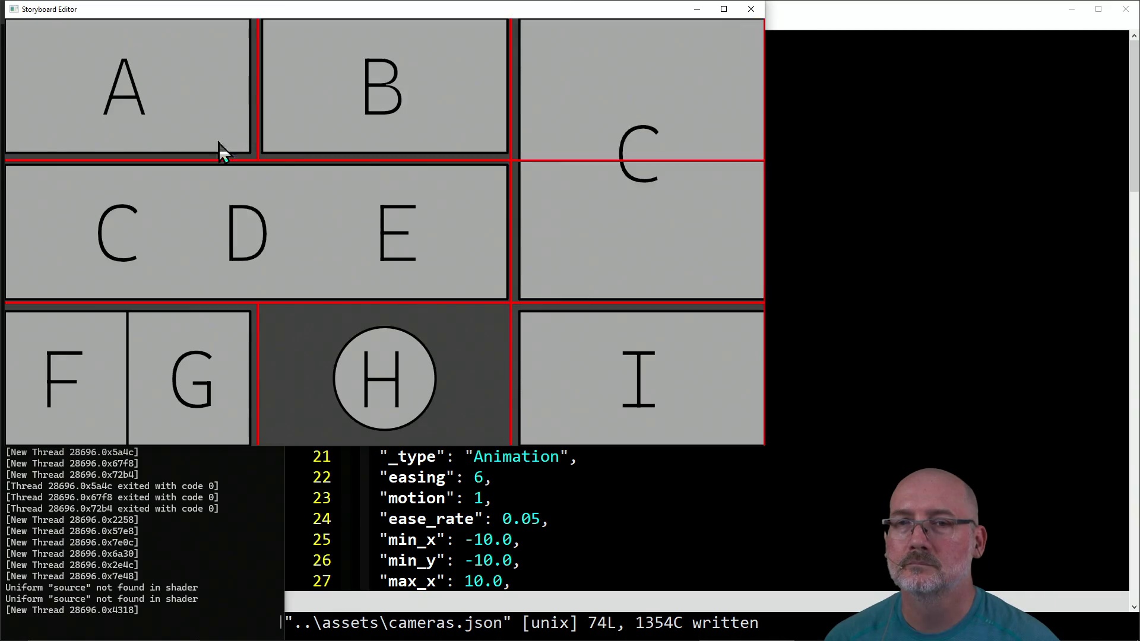
click(611, 234)
click(603, 234)
click(592, 103)
click(592, 112)
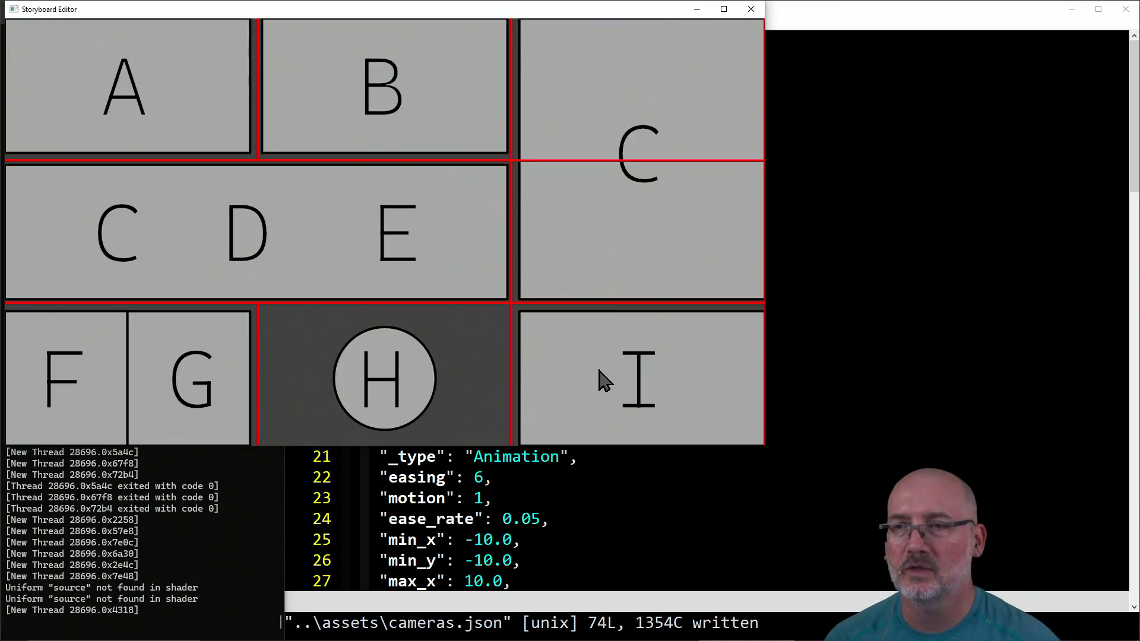
click(601, 380)
click(453, 348)
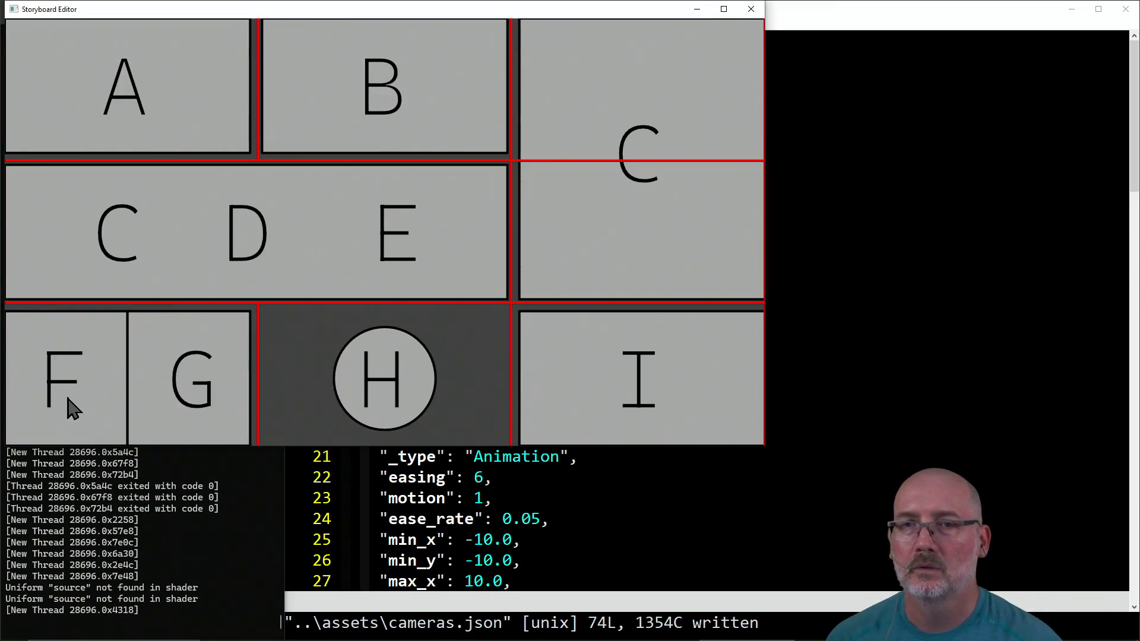
Step: Preview panels F/G, A, B and C again, then close the Storyboard Editor
click(88, 396)
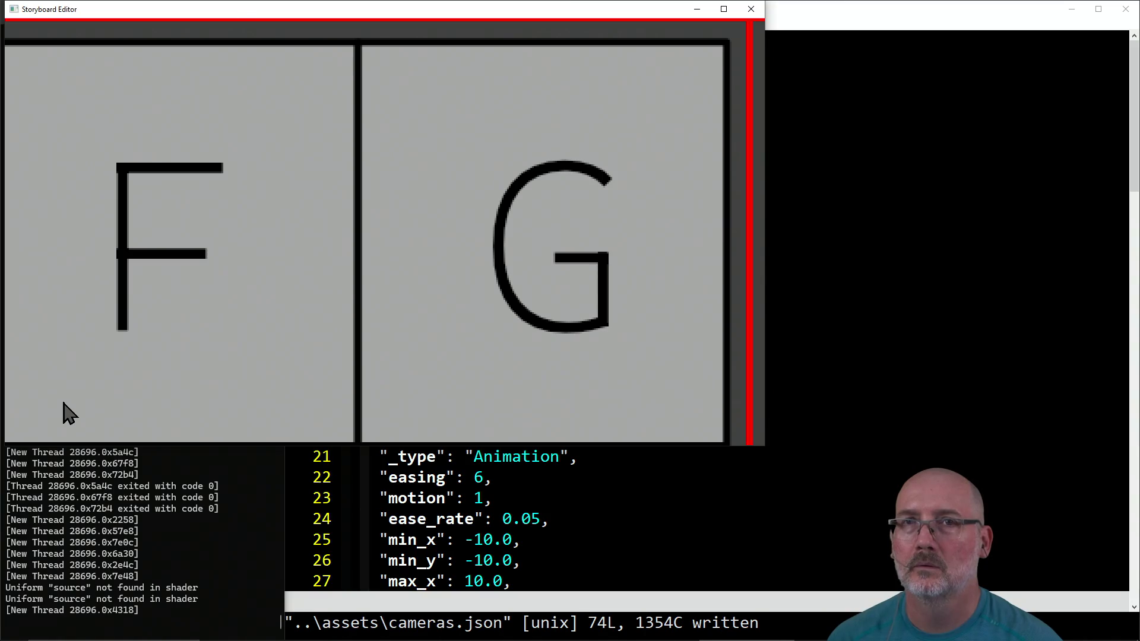
click(67, 411)
click(118, 93)
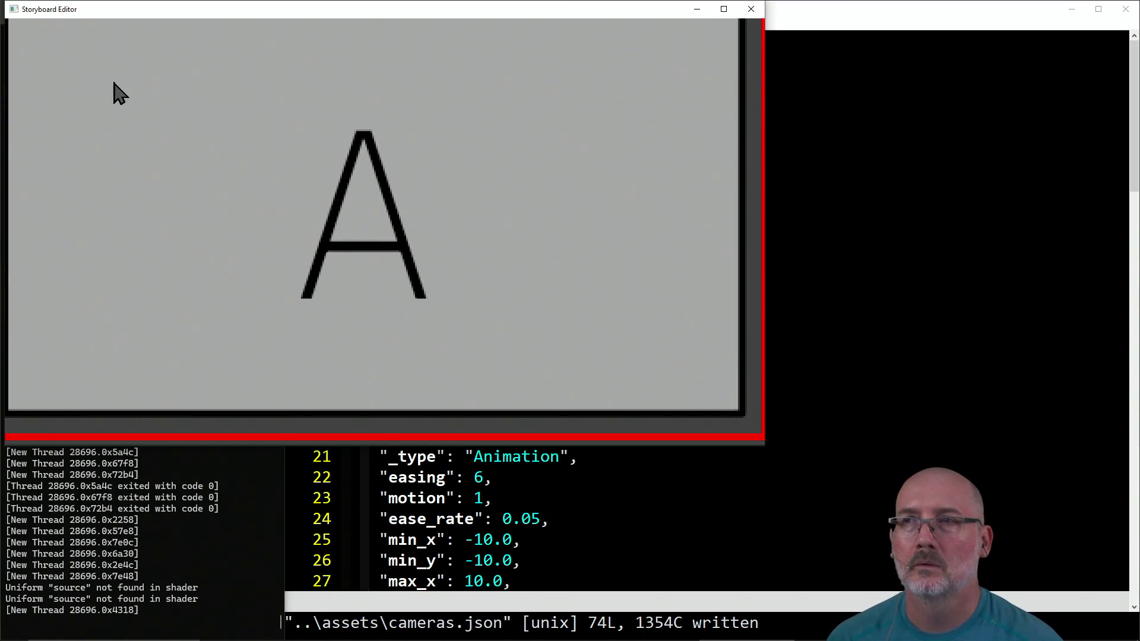
click(118, 93)
click(339, 101)
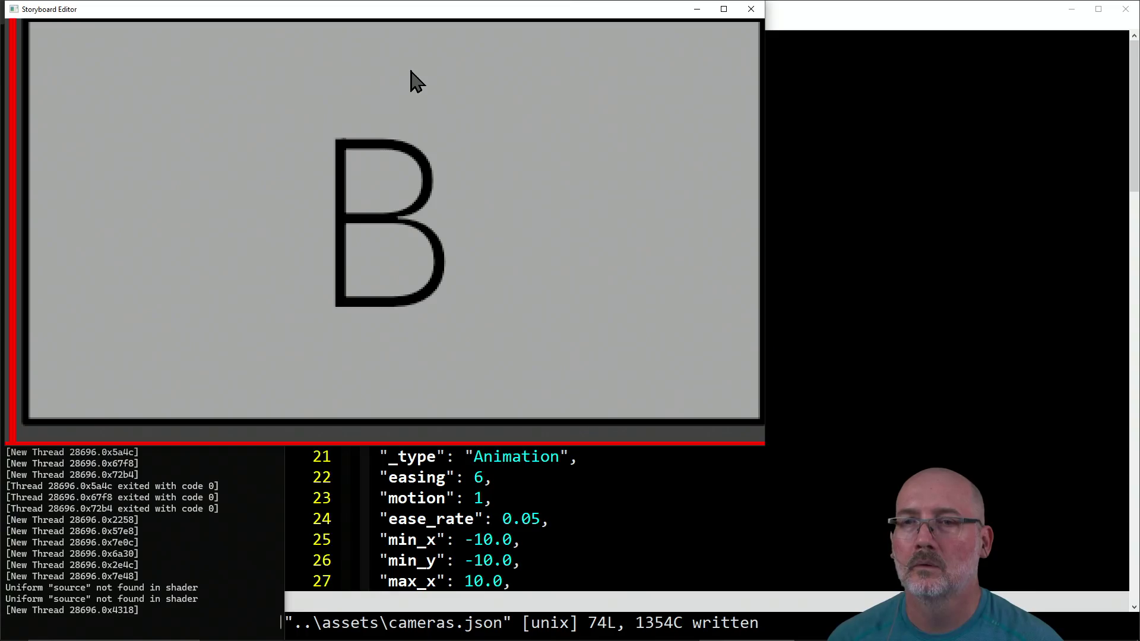
click(416, 81)
click(661, 70)
click(677, 46)
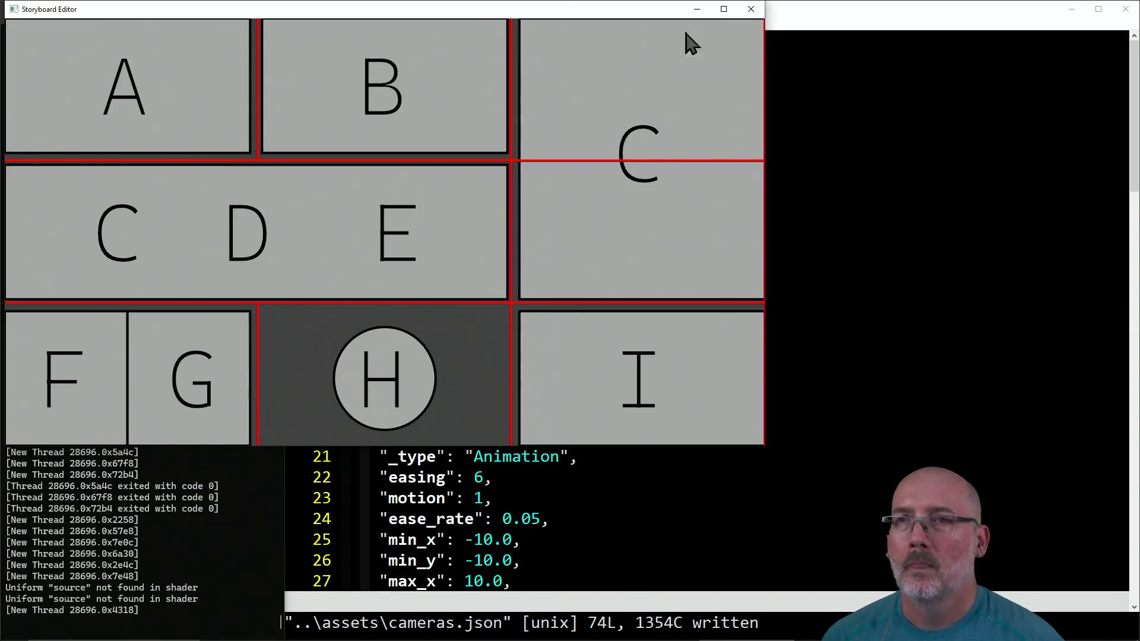
click(751, 10)
Step: Change the pan ease_rate to 0.5 and save cameras.json
key(c)
key(w)
key(BackSpace)
text(5)
key(Escape)
text(:w)
key(Return)
Step: Rerun the storyboard build and close the editor after it runs
click(145, 331)
key(Up)
key(Return)
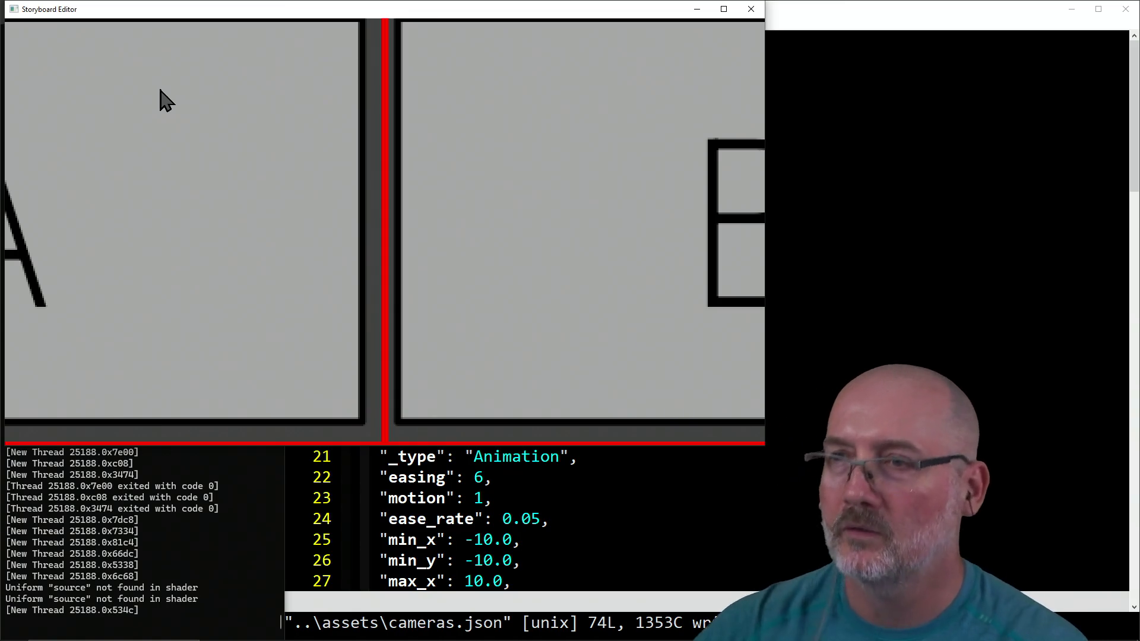
click(752, 9)
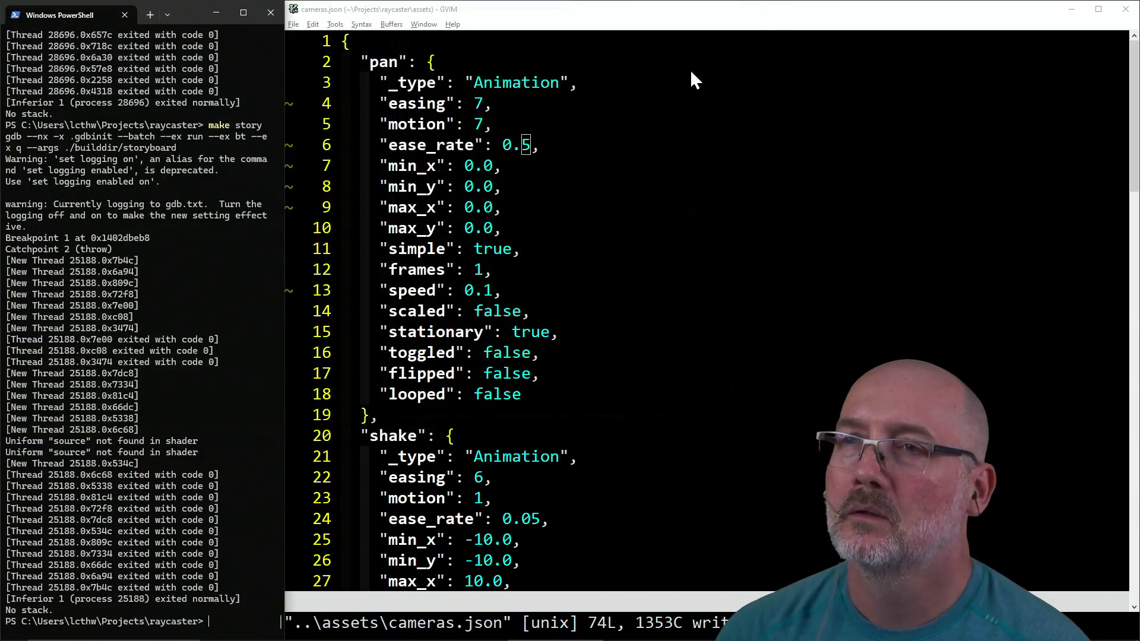
Step: Set the pan ease_rate to 1.0 and save cameras.json
key(s)
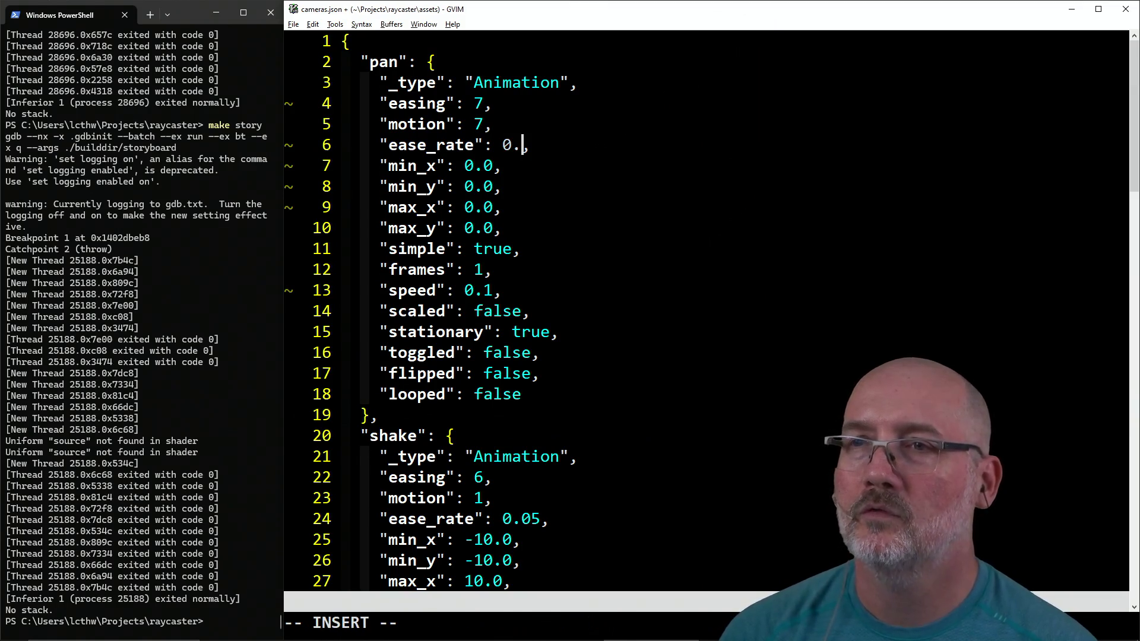
text(0)
key(Escape)
key(h)
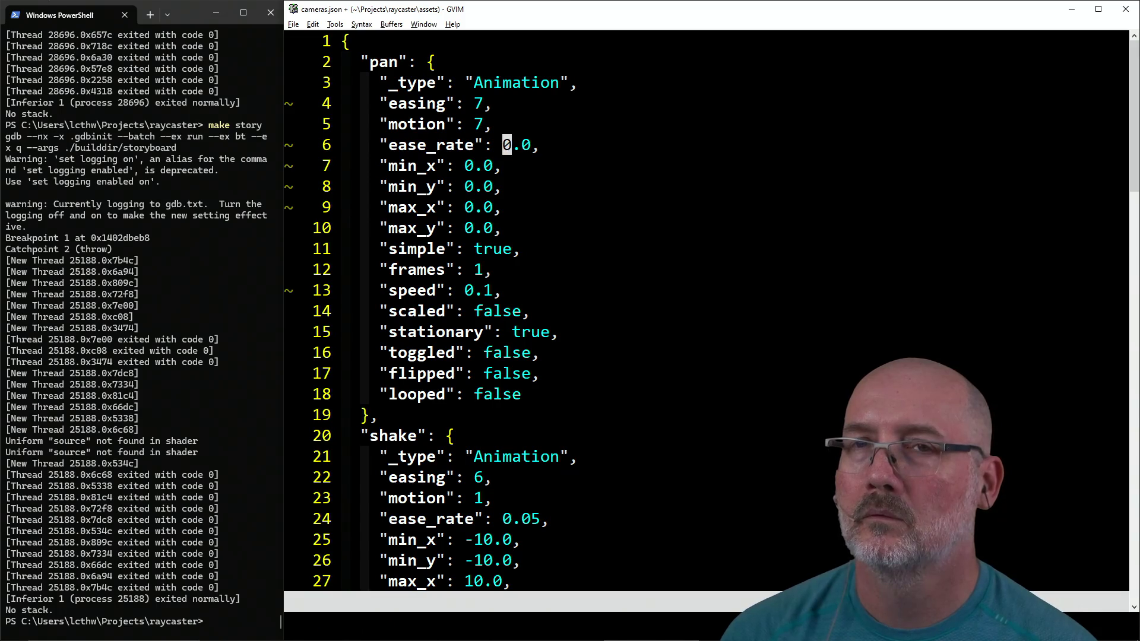
text(r1:w)
key(Return)
Step: Rebuild the storyboard, preview the camera moves into panels A and B, then close it
click(209, 339)
key(Up)
key(Return)
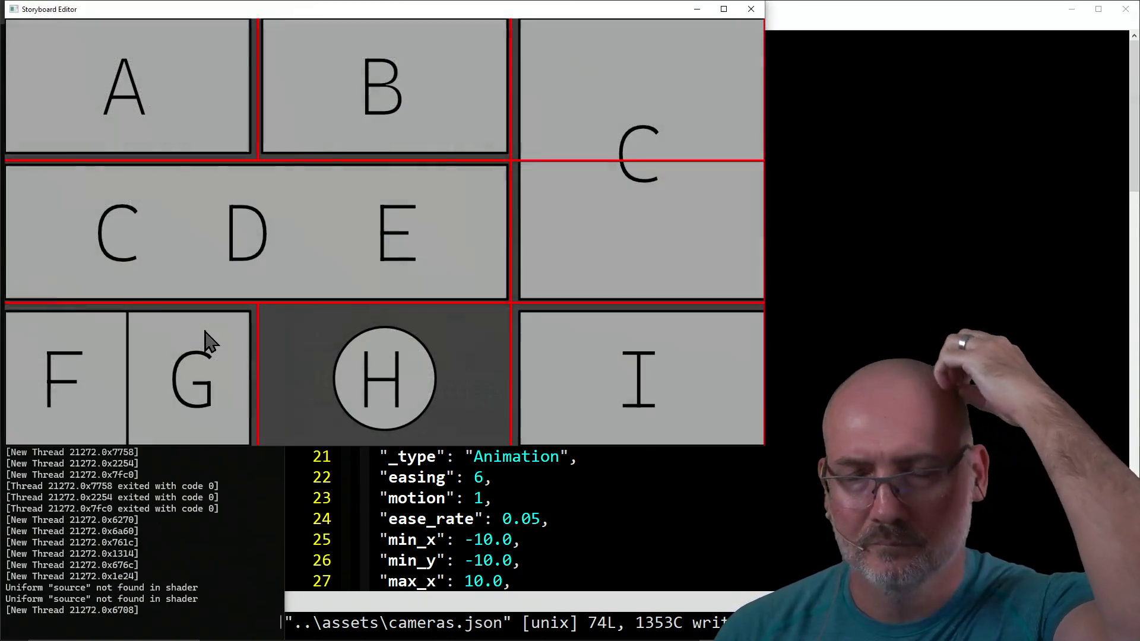
click(117, 91)
click(132, 115)
click(254, 132)
click(339, 119)
click(339, 120)
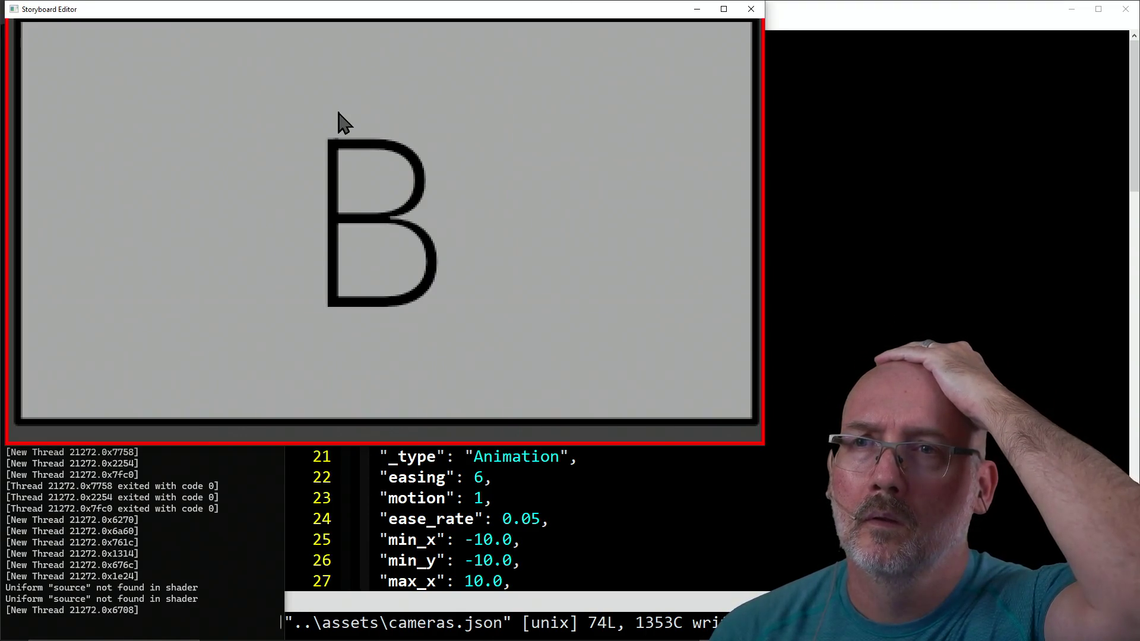
click(339, 113)
click(199, 110)
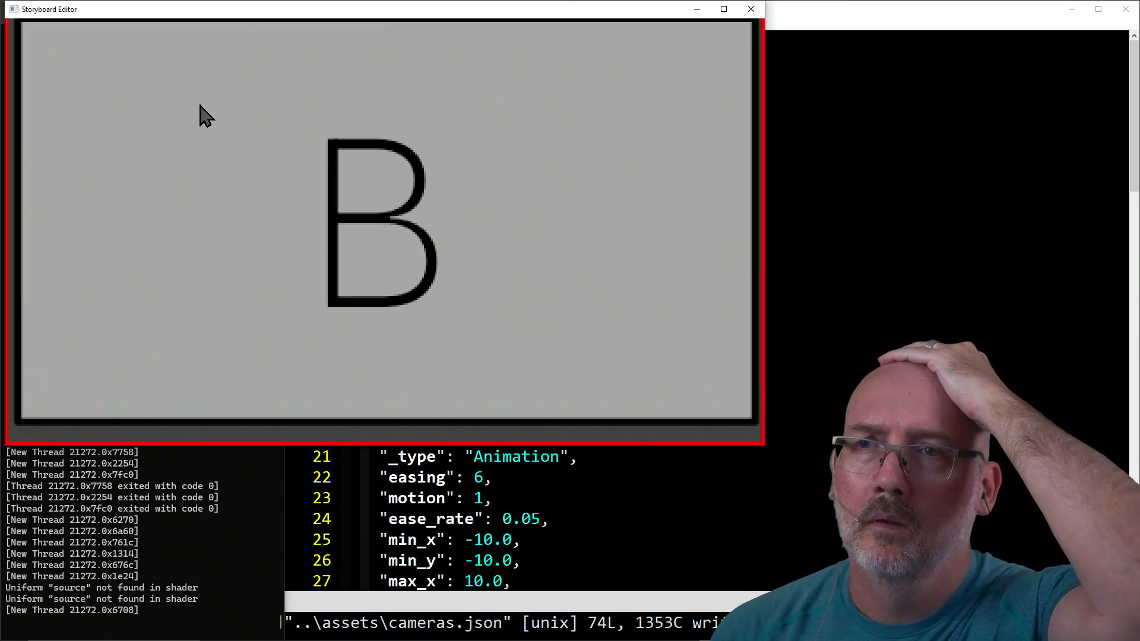
click(286, 156)
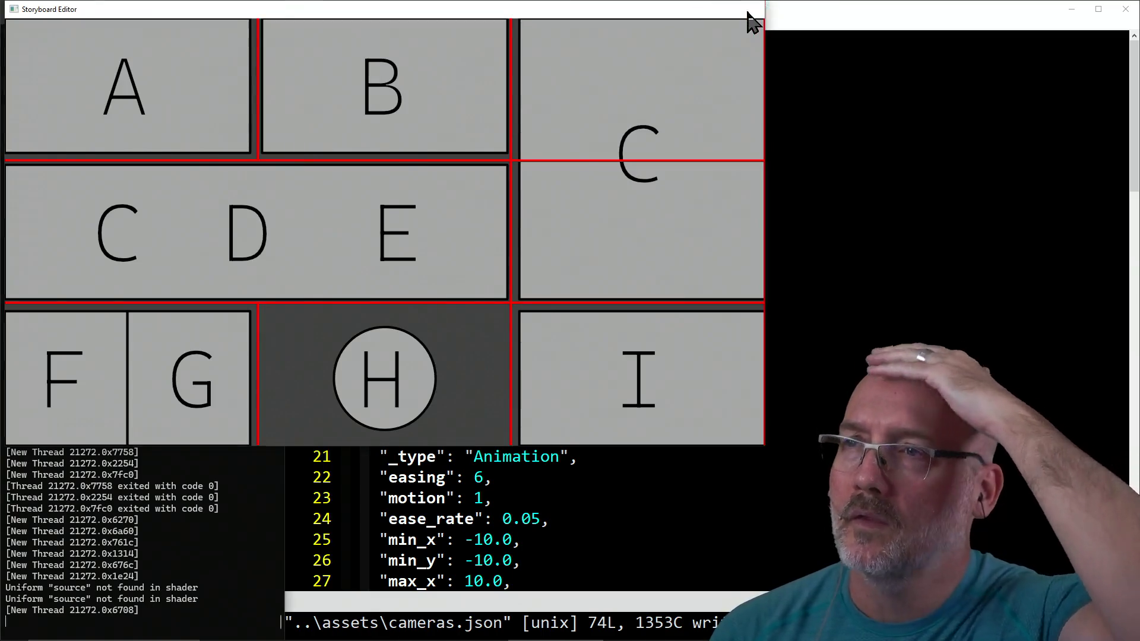
click(751, 9)
Step: Change the pan ease_rate to 0.001, save cameras.json and rebuild the storyboard
text(ct,0.0)
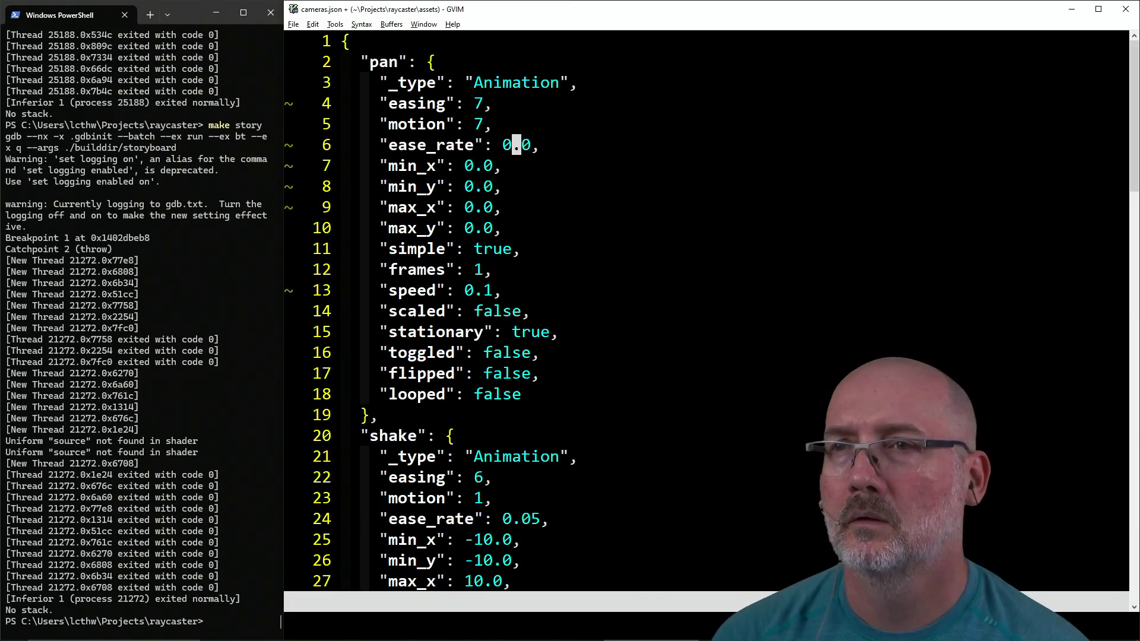
key(Escape)
text(:w)
key(Return)
click(146, 412)
key(Up)
key(Return)
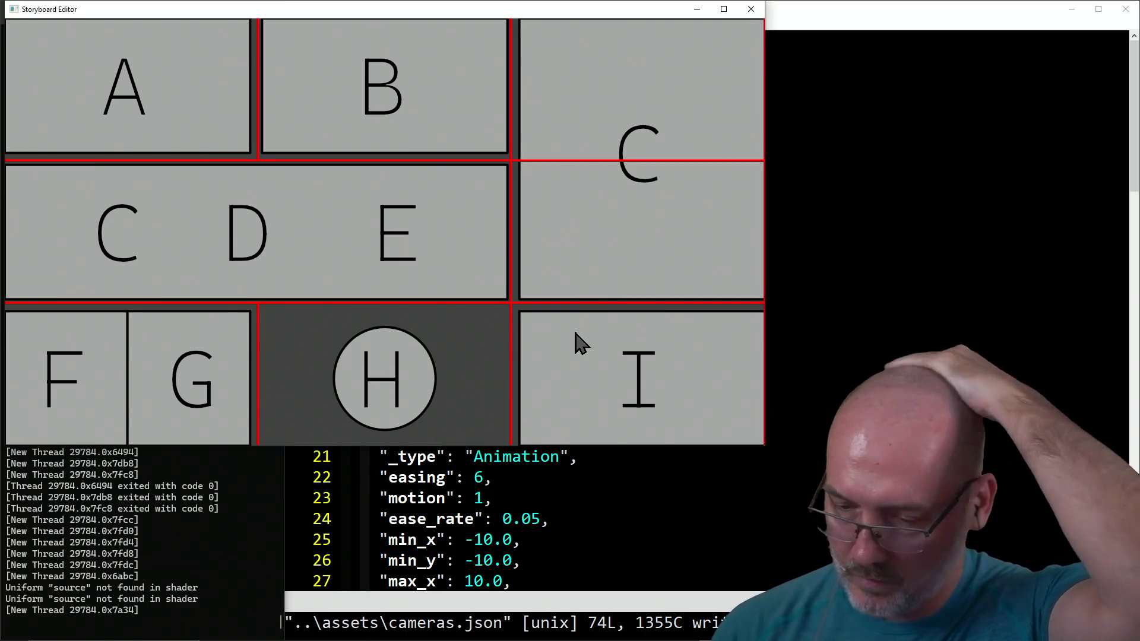
Step: Preview the camera zooms into panels B, A, C (twice) and F/G, then close the Storyboard Editor
click(372, 115)
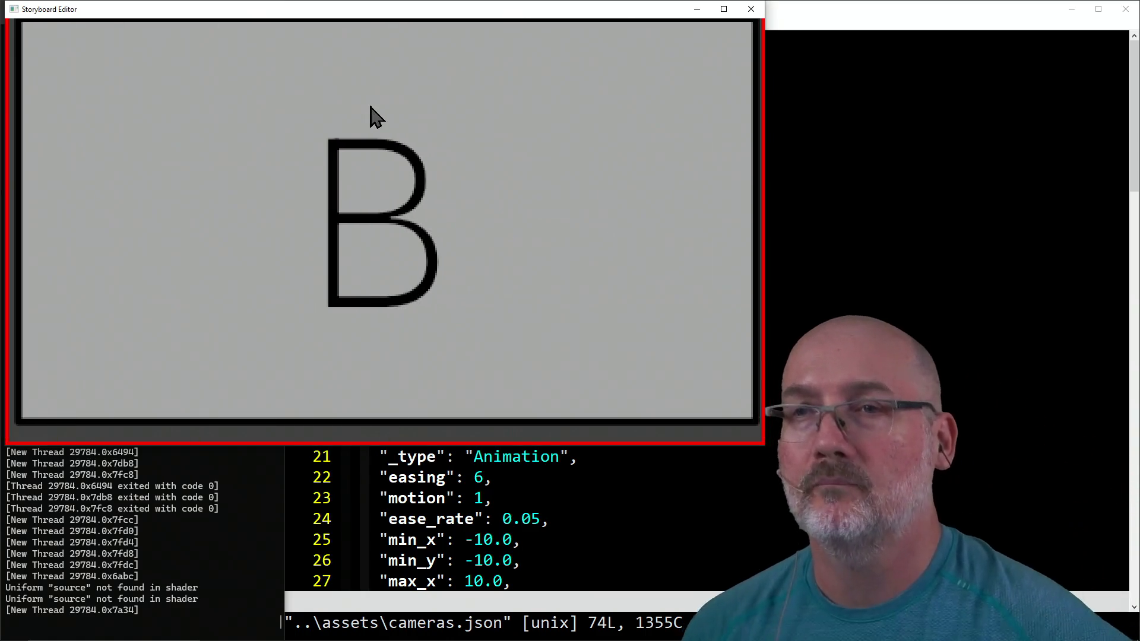
click(377, 163)
click(123, 123)
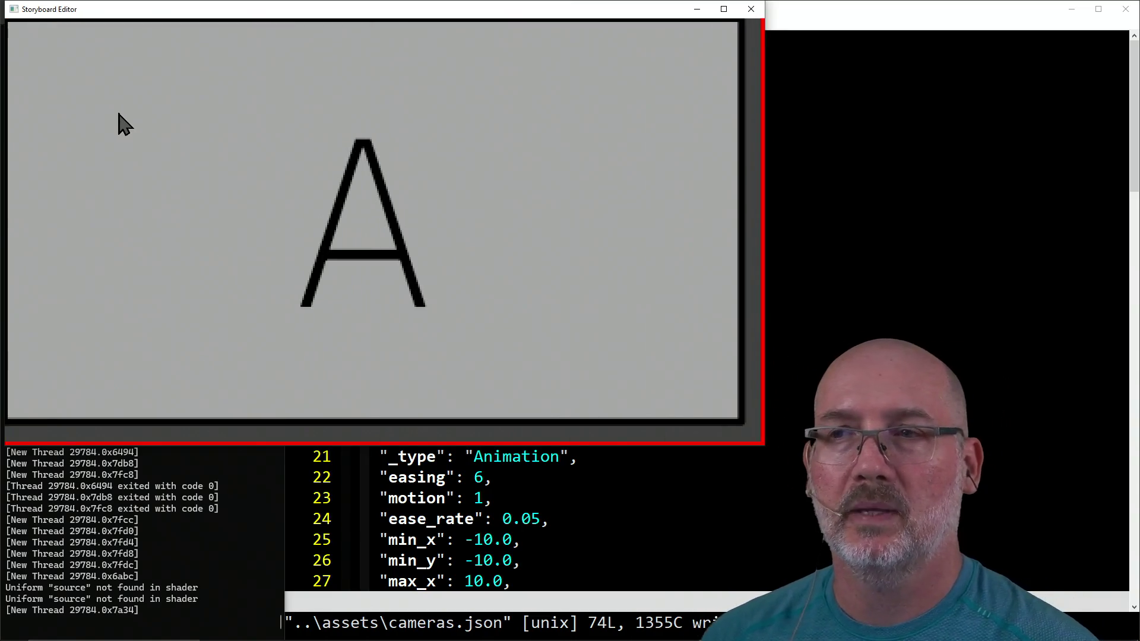
click(123, 124)
click(590, 113)
click(593, 149)
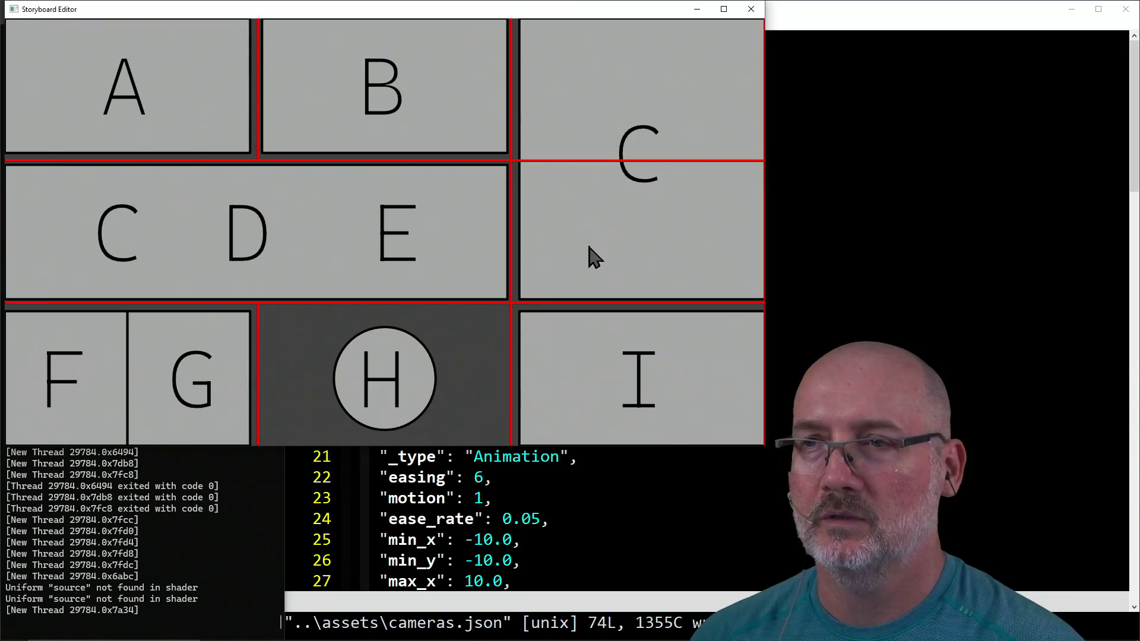
click(591, 256)
click(590, 255)
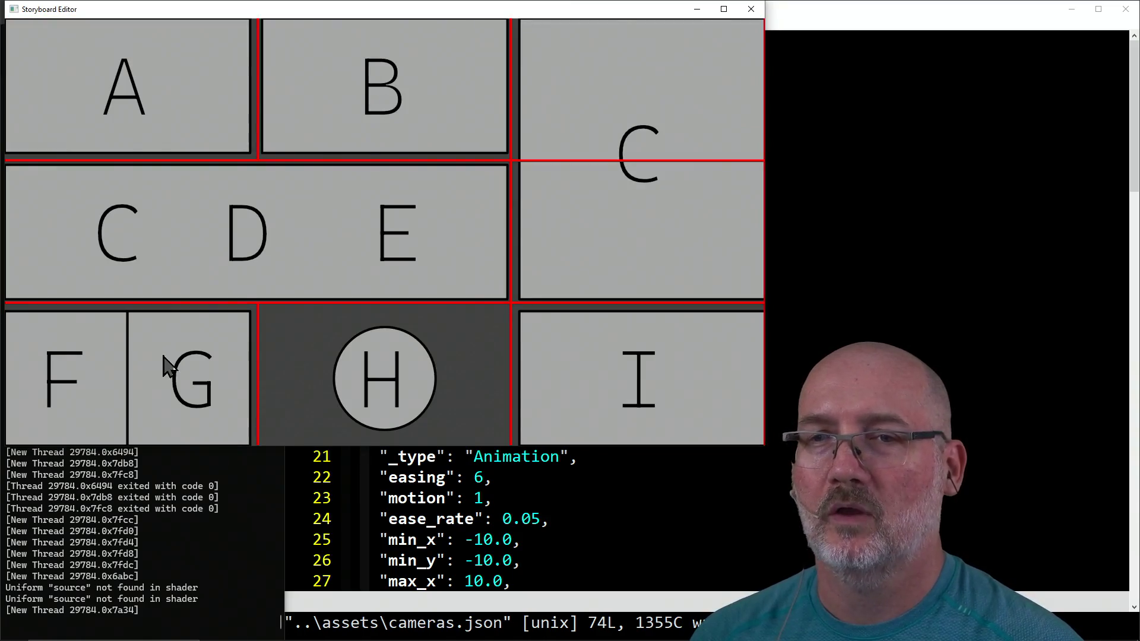
click(160, 377)
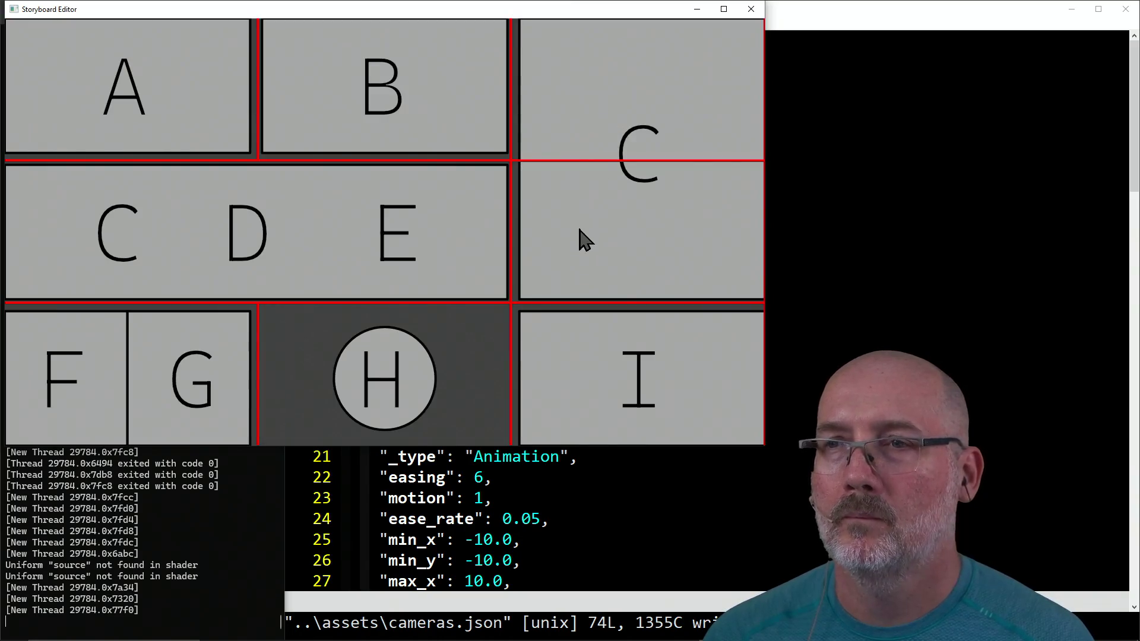
click(751, 9)
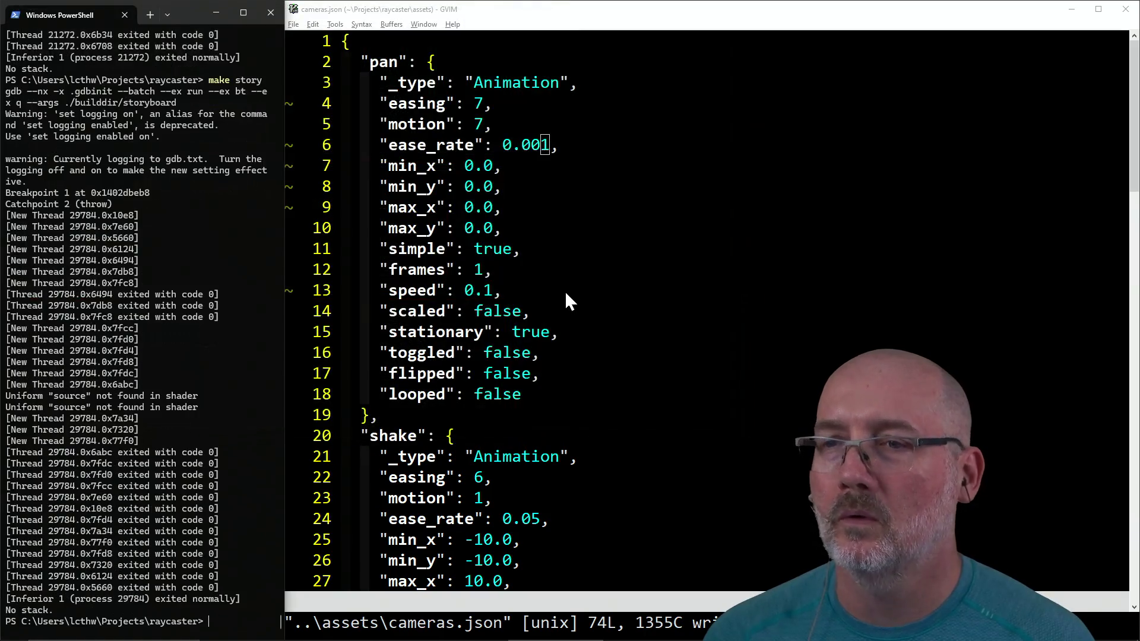
Step: Set the pan speed to 0.01, save, rebuild the storyboard and close the preview
click(526, 390)
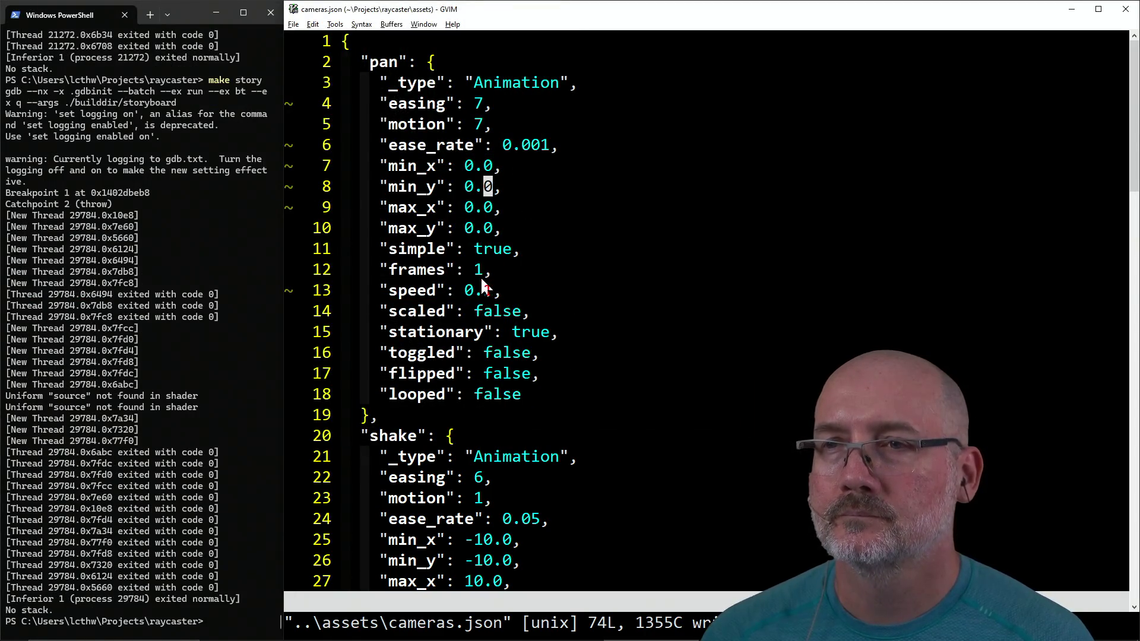
text(a0)
key(Escape)
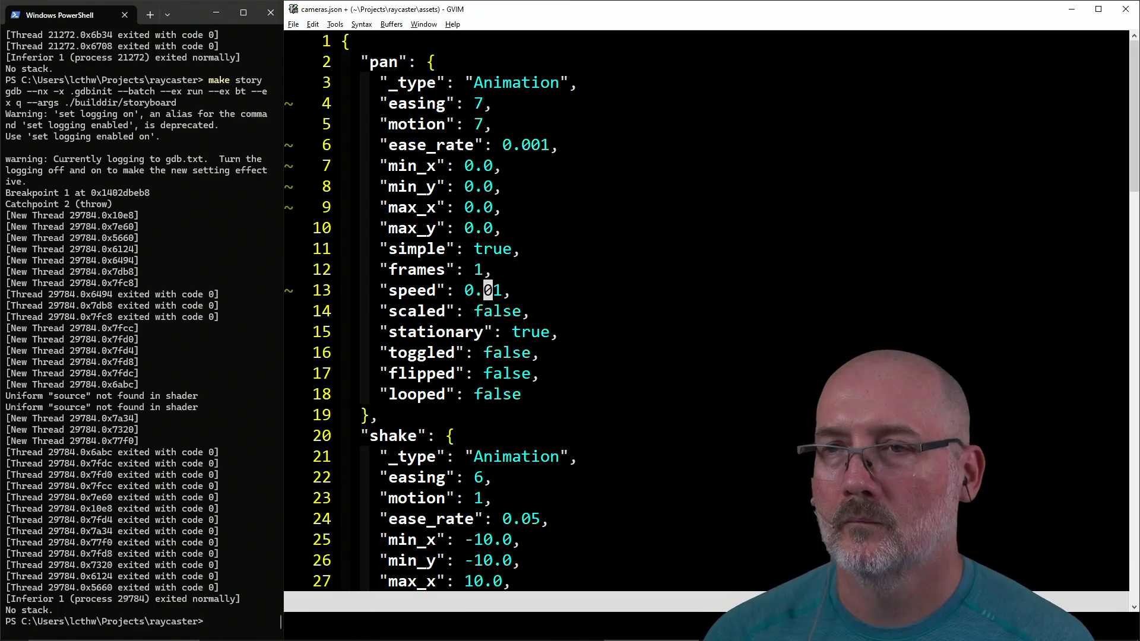
text(:w)
key(Return)
click(183, 332)
key(Up)
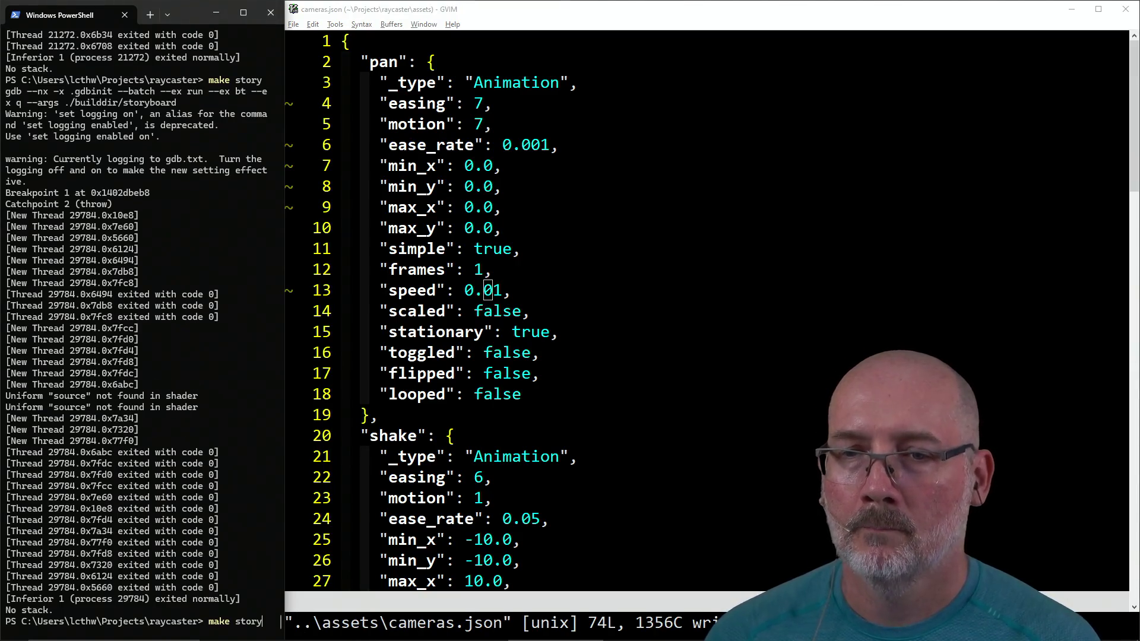
key(Return)
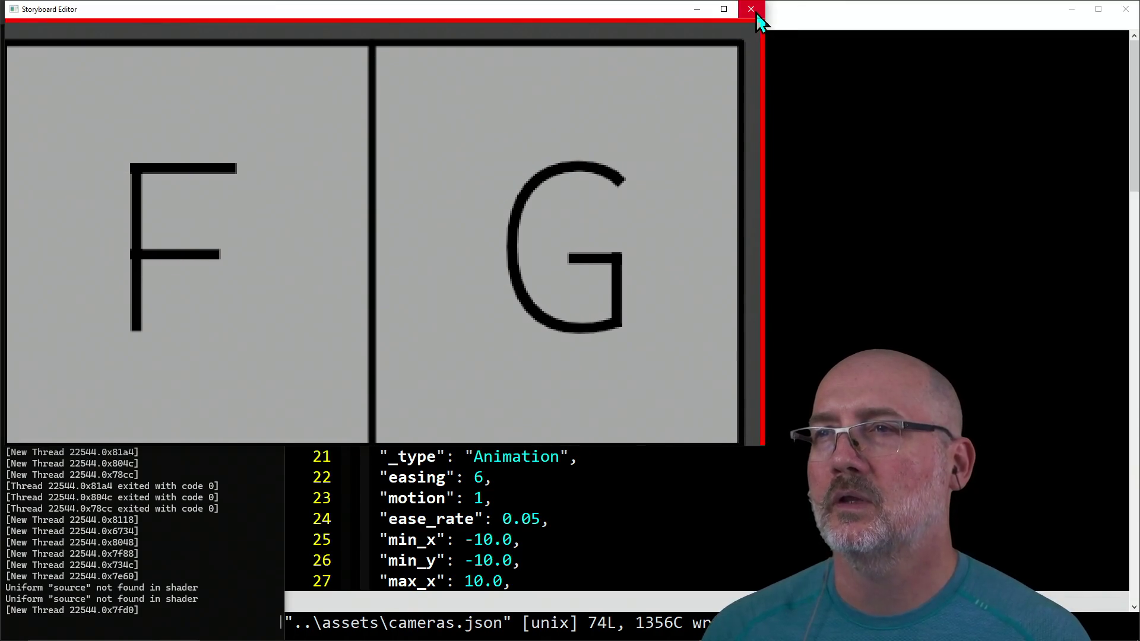
click(751, 9)
Step: Change the pan speed to 0.05, save cameras.json and rebuild the storyboard
click(586, 320)
text(:)
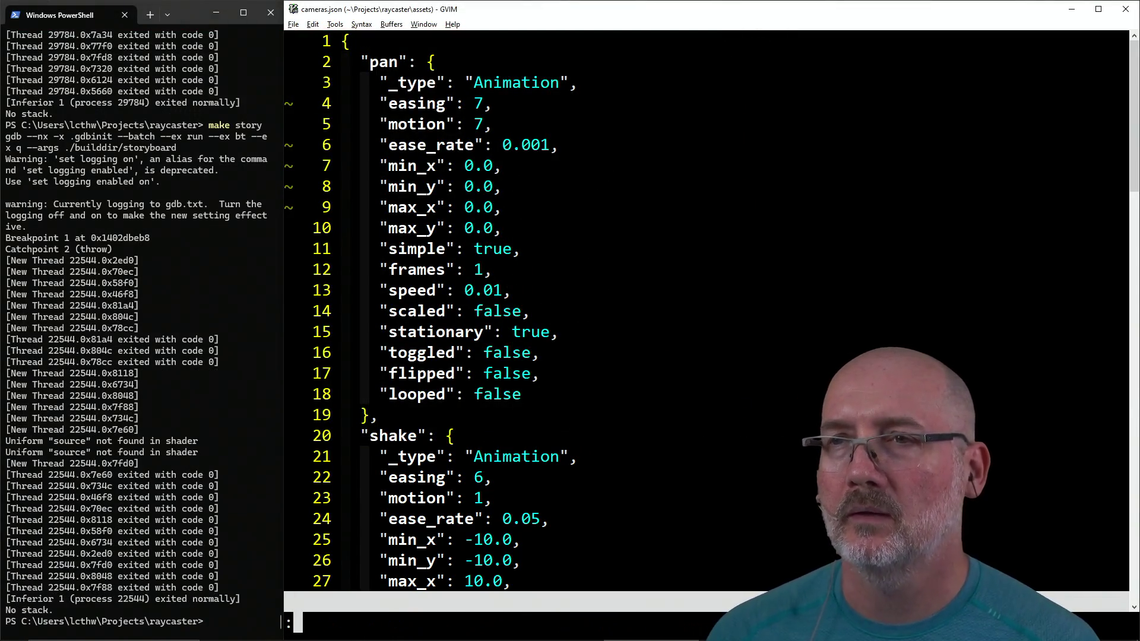
key(Escape)
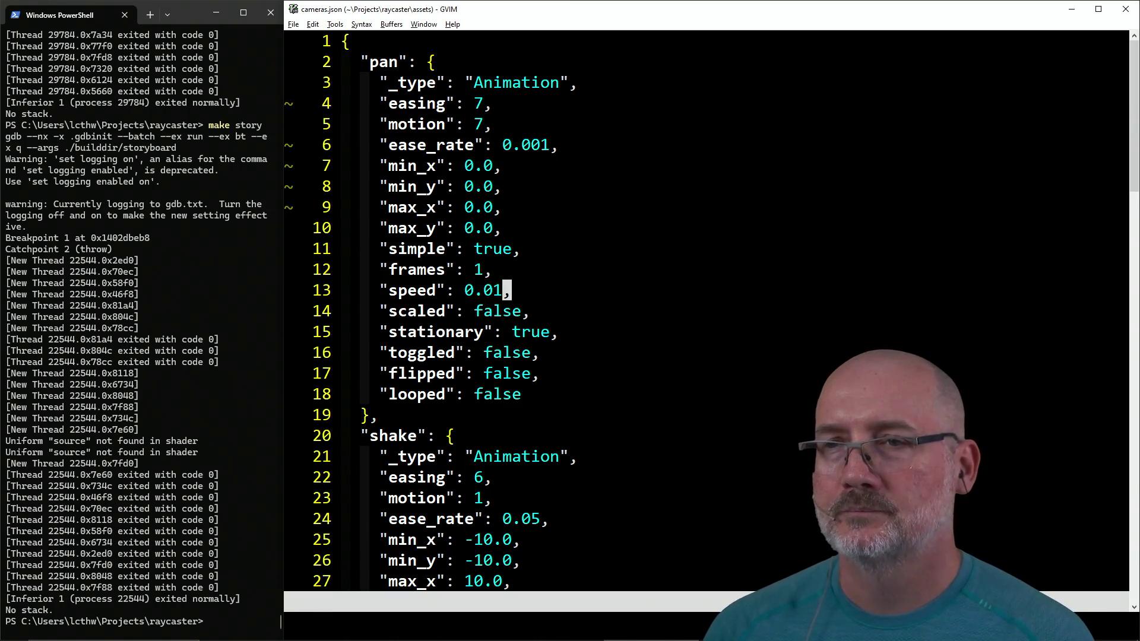
key(X)
key(i)
text(:wa)
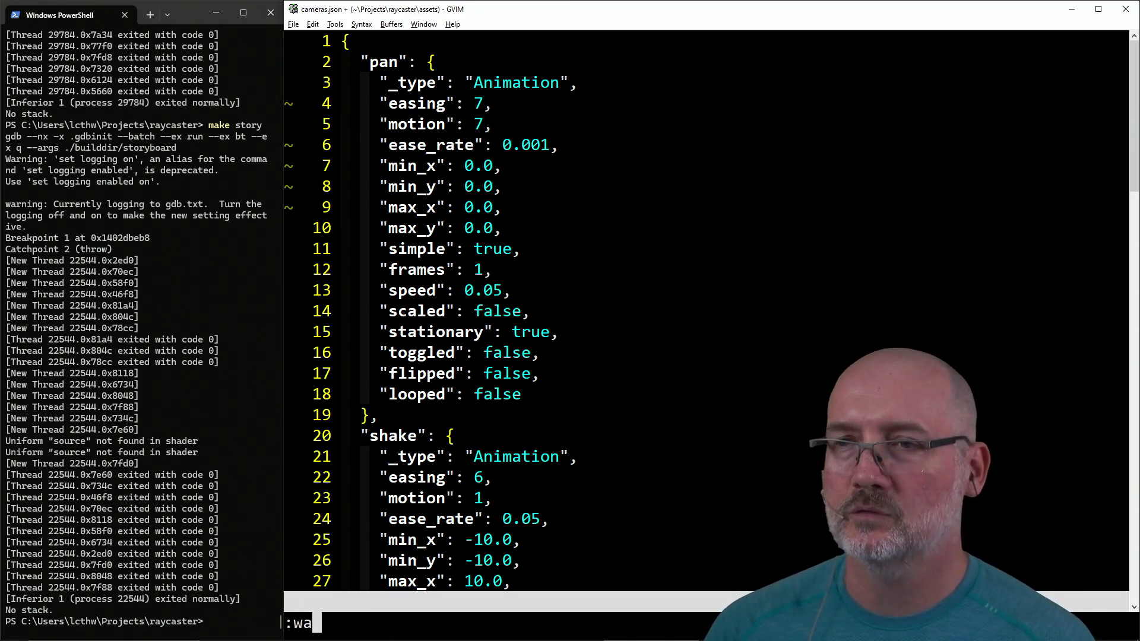
key(Return)
click(147, 304)
key(Up)
key(Return)
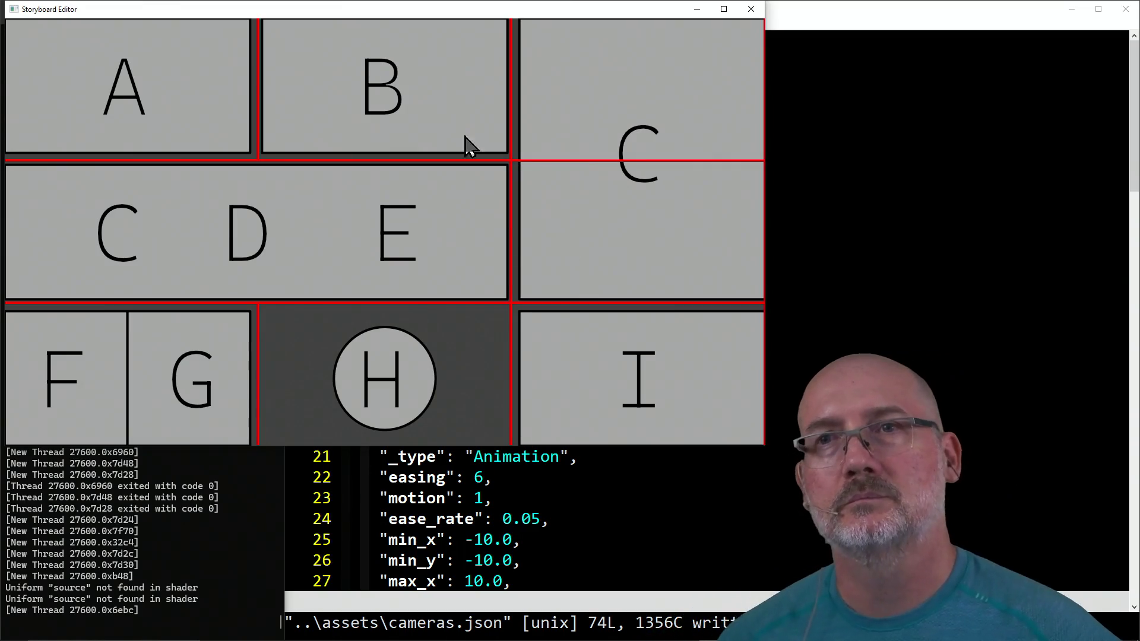
Step: Preview the camera moves into panels A, B, C and F/G, then close the preview
click(154, 116)
click(222, 210)
click(369, 138)
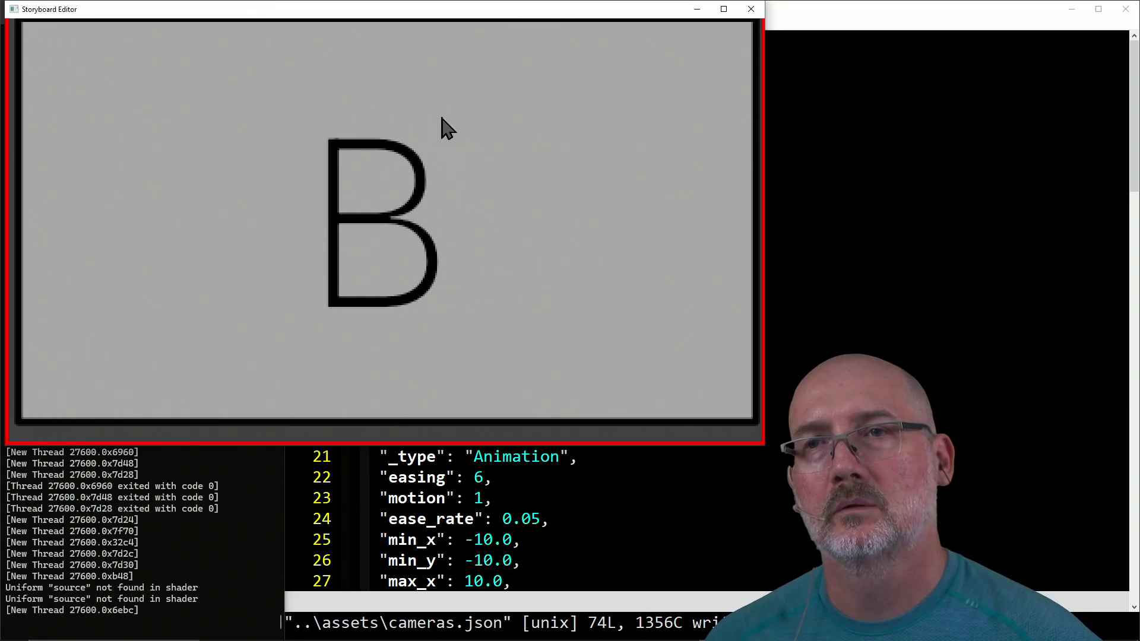
click(447, 128)
click(687, 120)
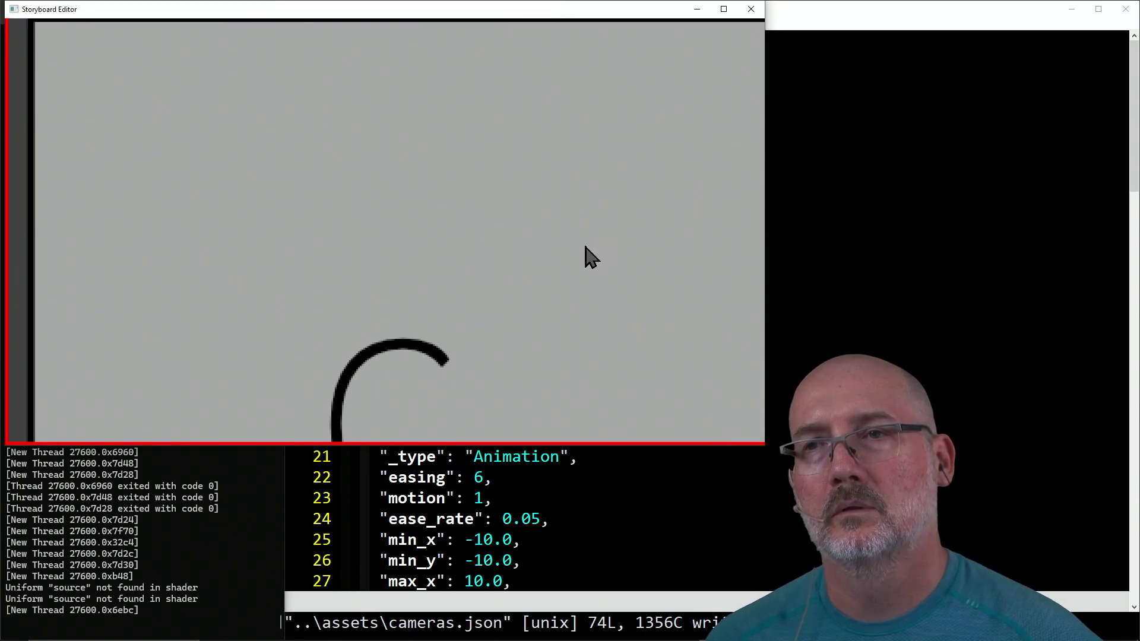
click(563, 231)
click(577, 251)
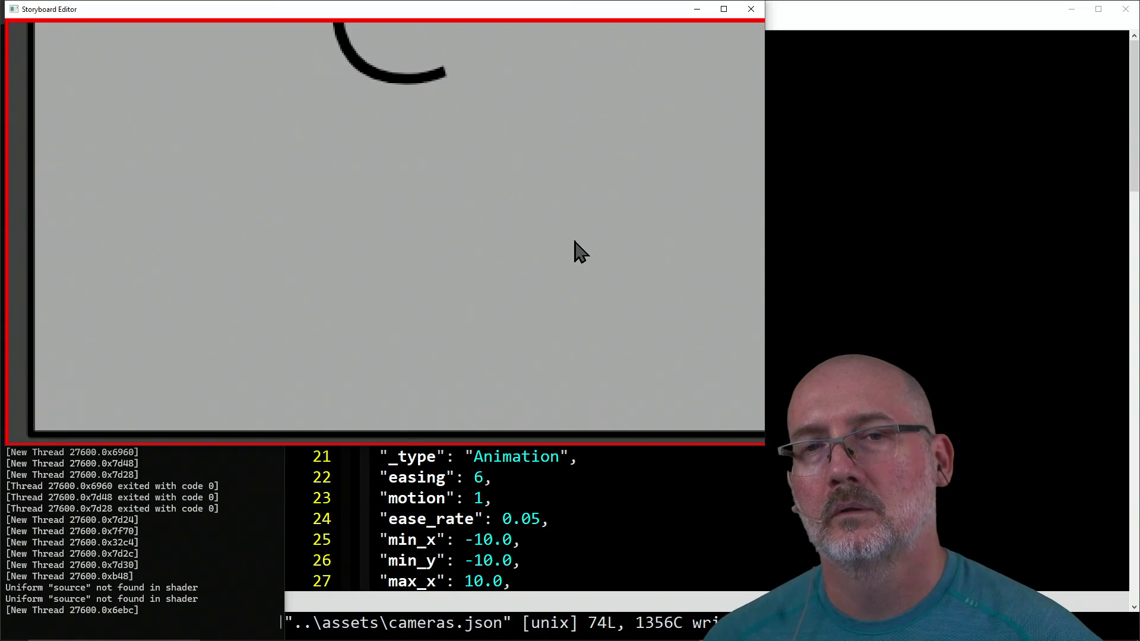
click(577, 250)
click(107, 415)
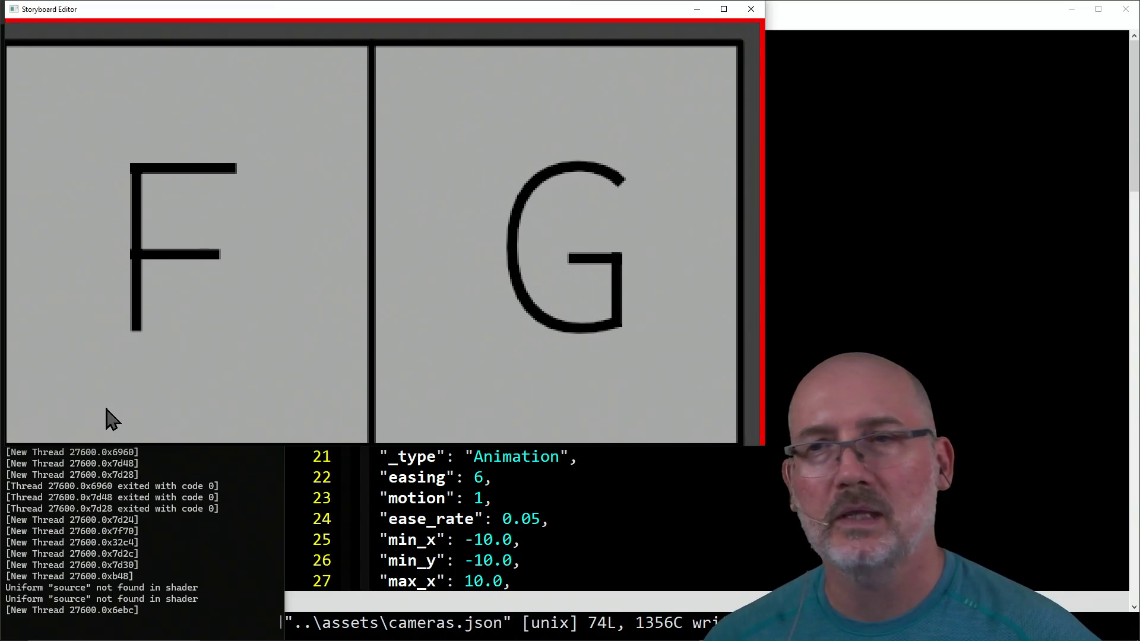
click(752, 9)
click(675, 287)
Step: Switch GVim to the animation.cpp buffer with :b ani
text(:e)
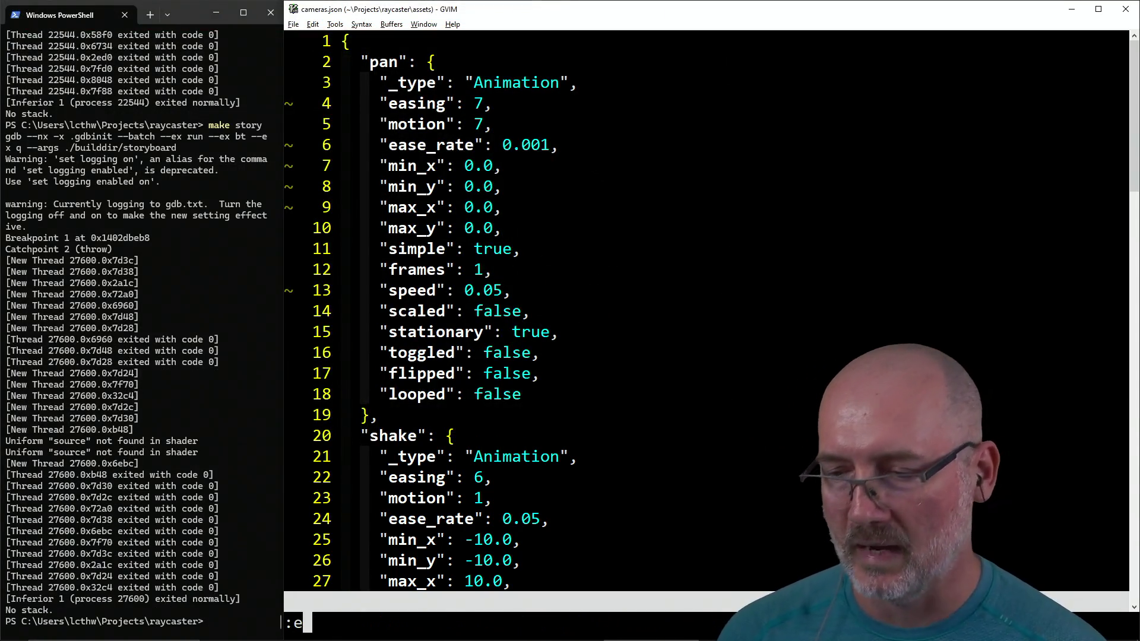
key(BackSpace)
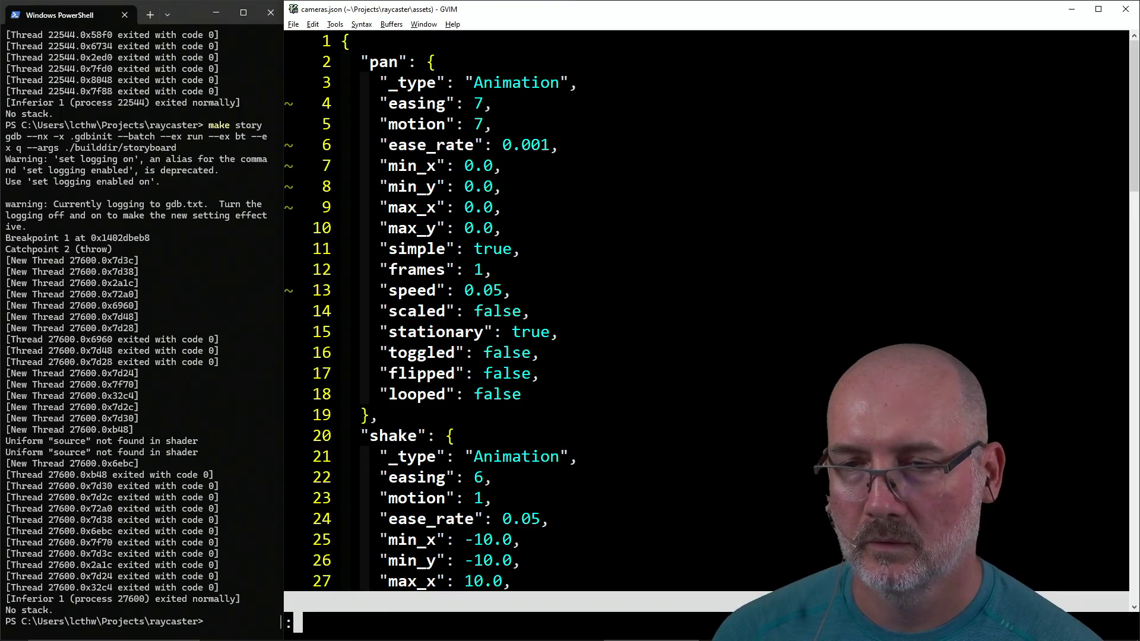
text(b c)
key(BackSpace)
text(ani)
key(Return)
Step: Inspect ease_rate on line 16 of twitching(), then switch to Rebelle 7 Pro
click(662, 167)
drag(641, 168, 707, 173)
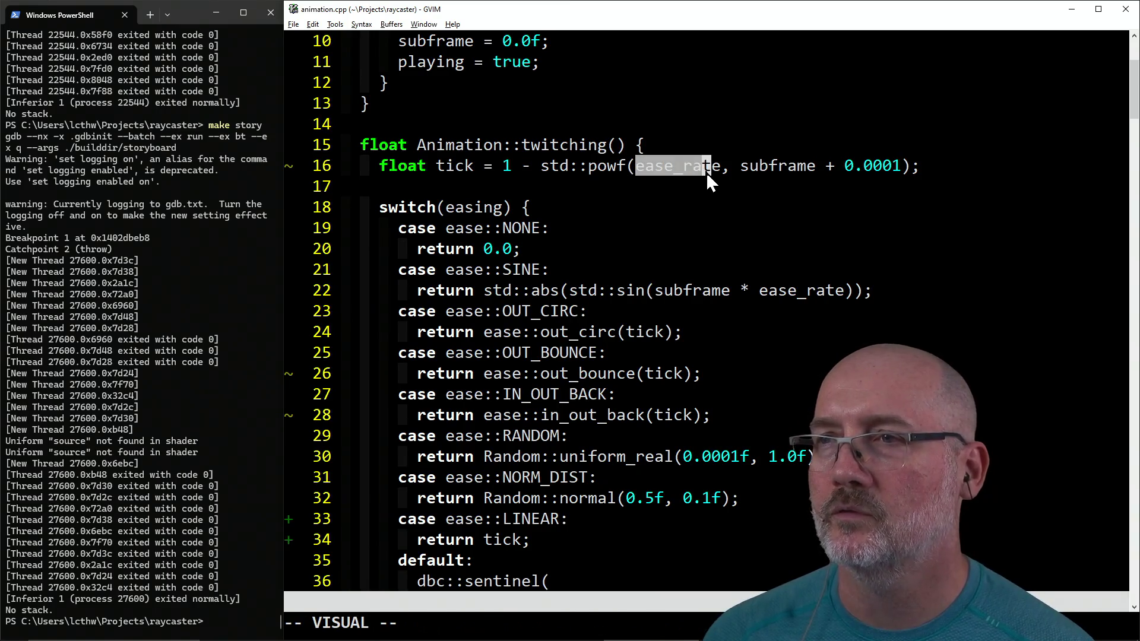
click(643, 173)
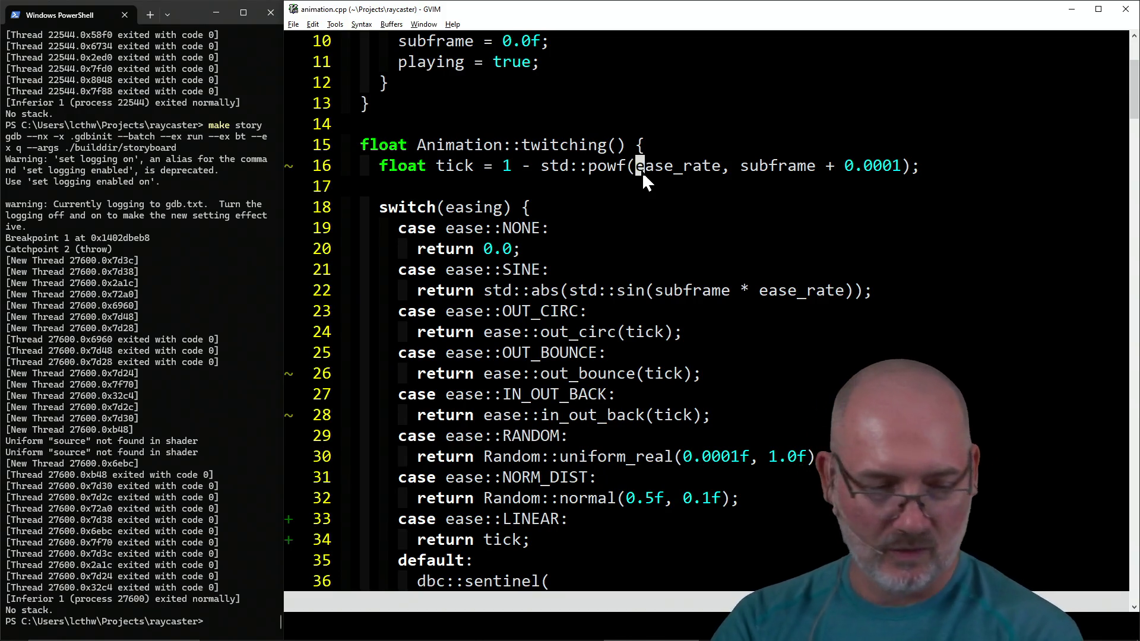
key(alt+Tab)
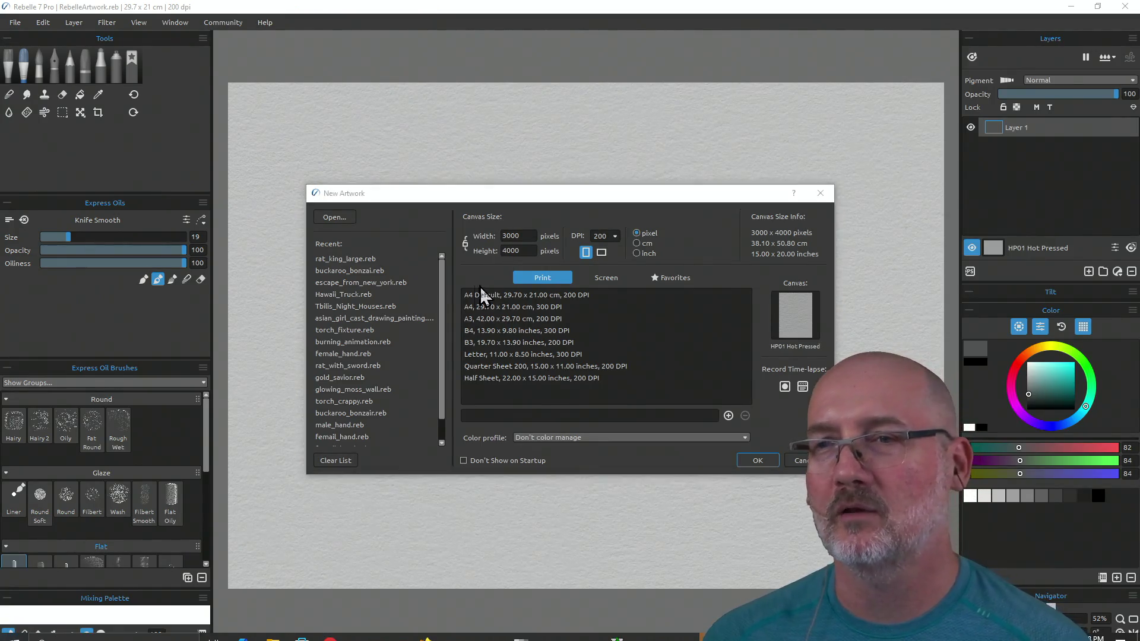
Step: Open rat_king_large.reb from the New Artwork dialog's recent files
double_click(346, 261)
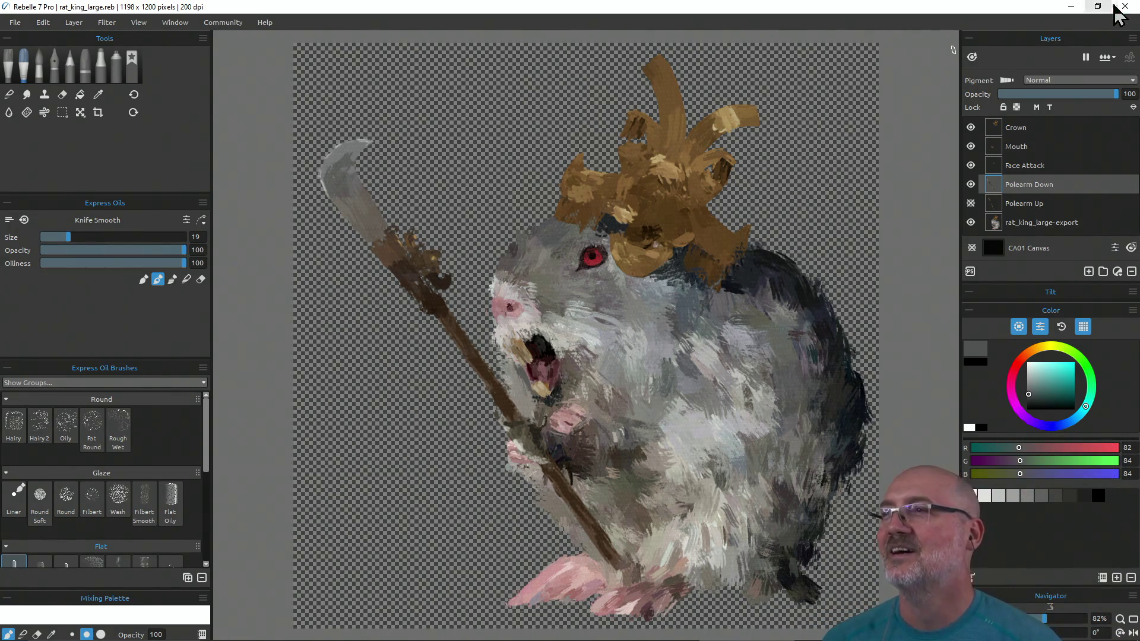
Step: Open asian_girl_cast_drawing_painting.reb from File > Open Recent and work on the bust painting
click(13, 24)
mouse_move(36, 67)
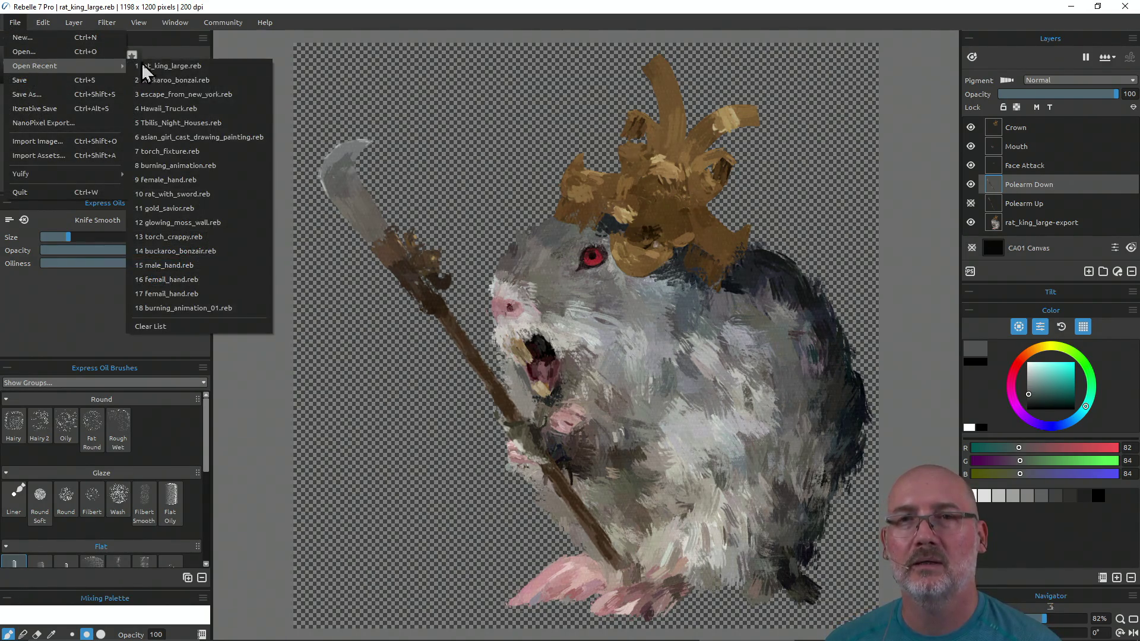
click(236, 138)
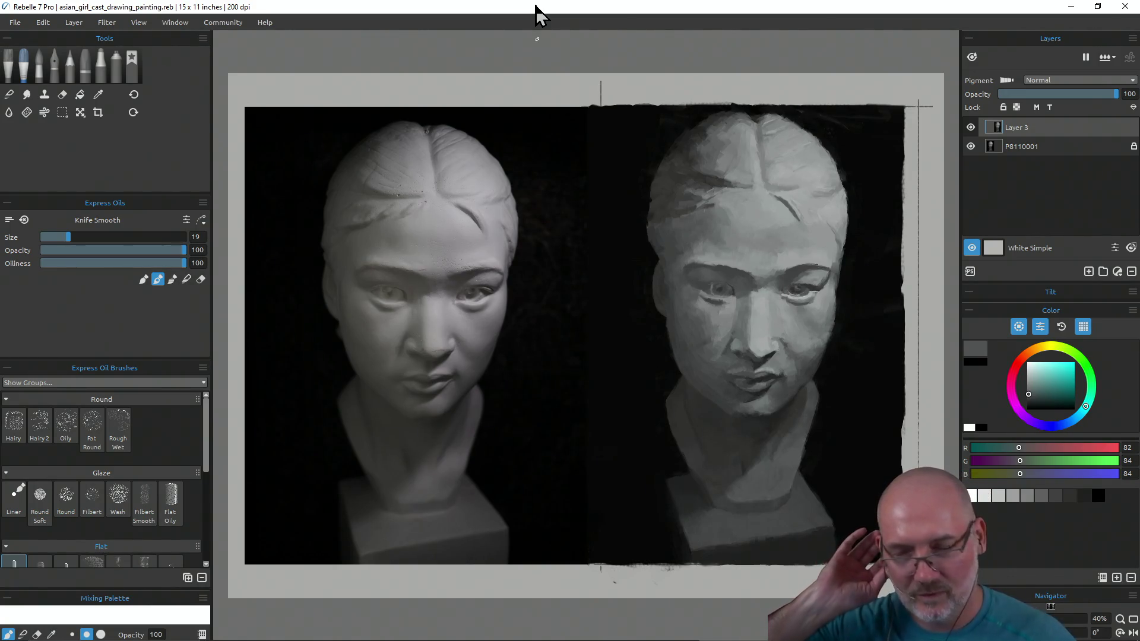
key(alt+Tab)
key(alt+Tab)
key(alt+Tab)
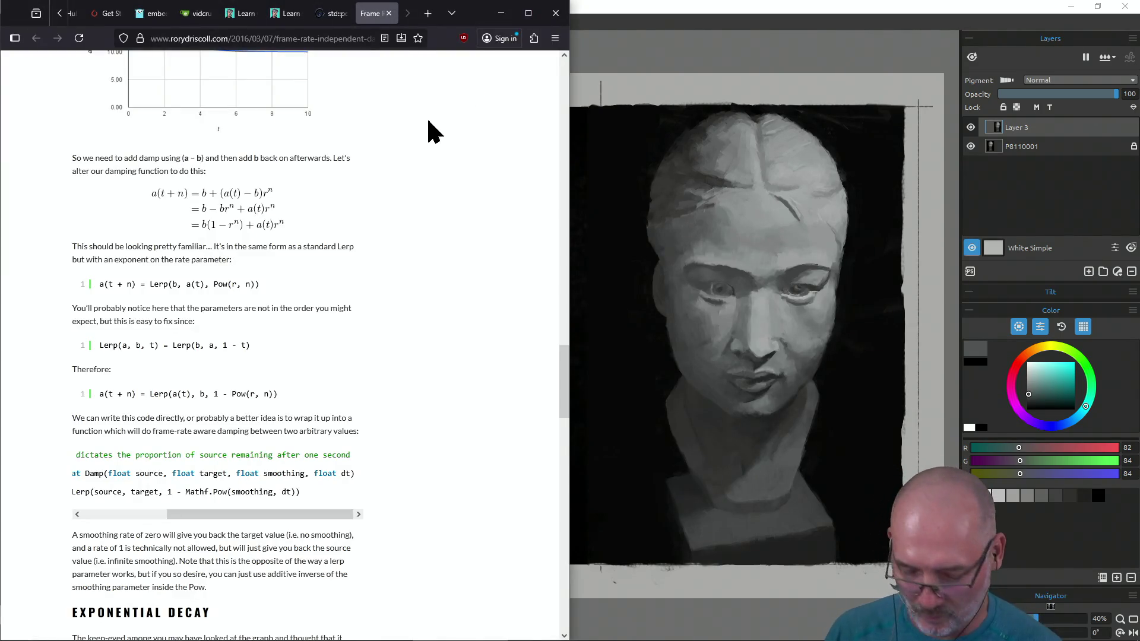
Step: Search in a new Firefox tab for the guitar-repair creator's Instagram account
key(ctrl+t)
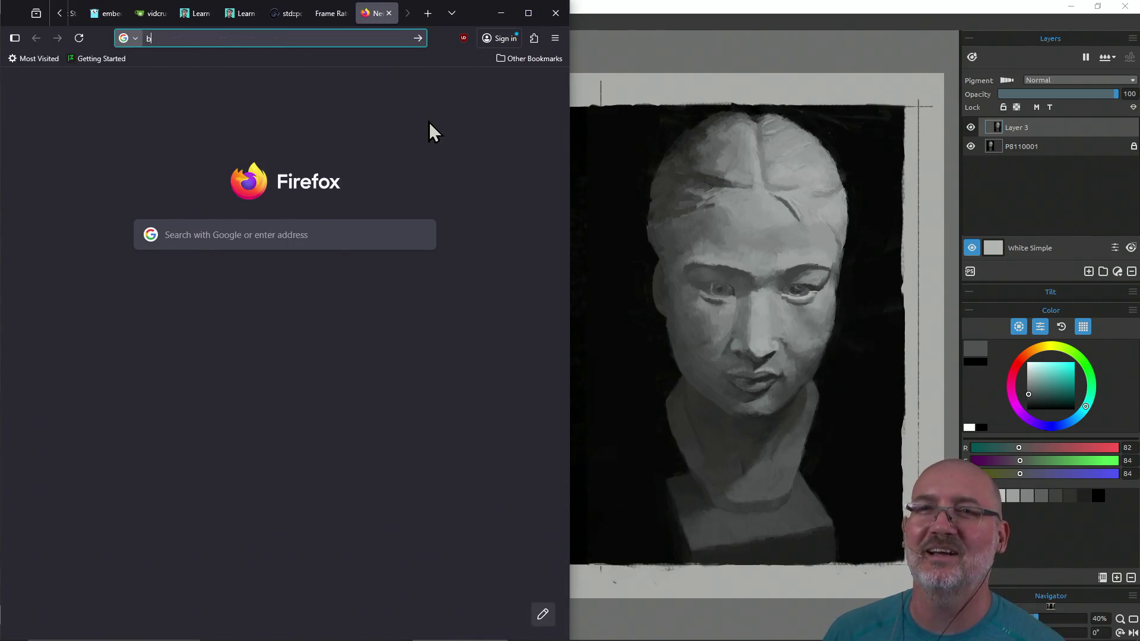
text(bangsa)
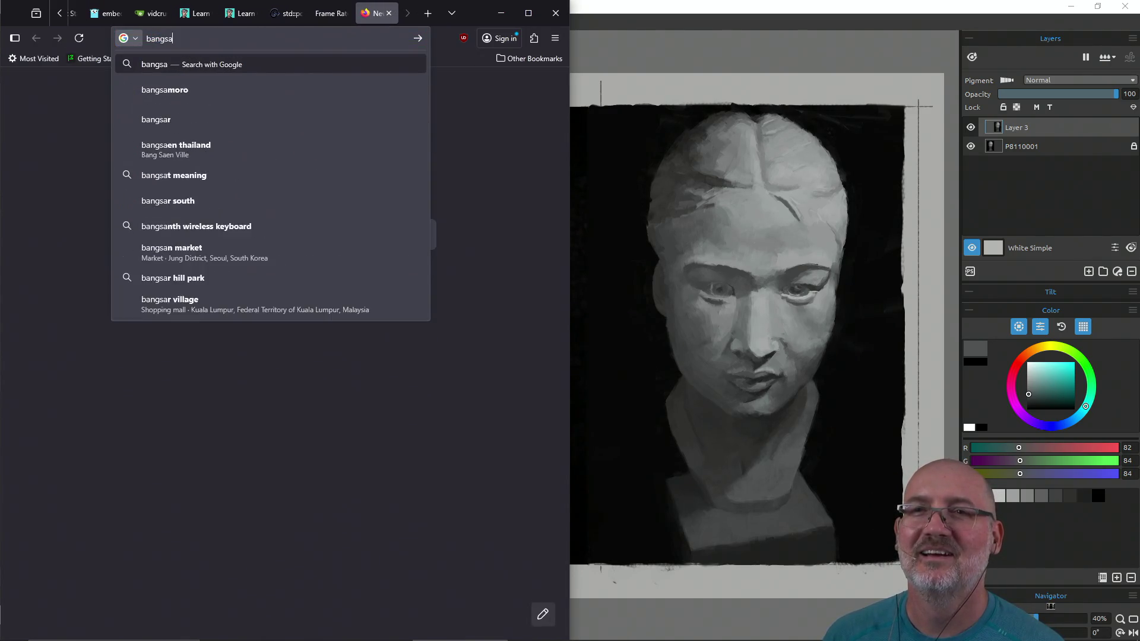
key(BackSpace)
key(BackSpace)
text(zaam )
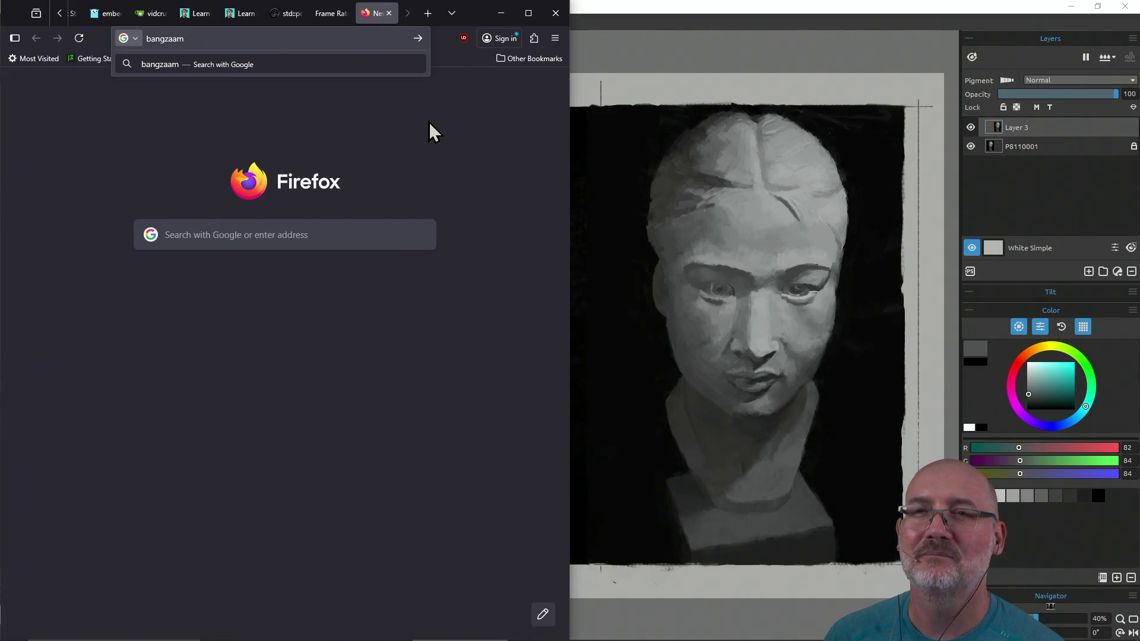
text(instagram)
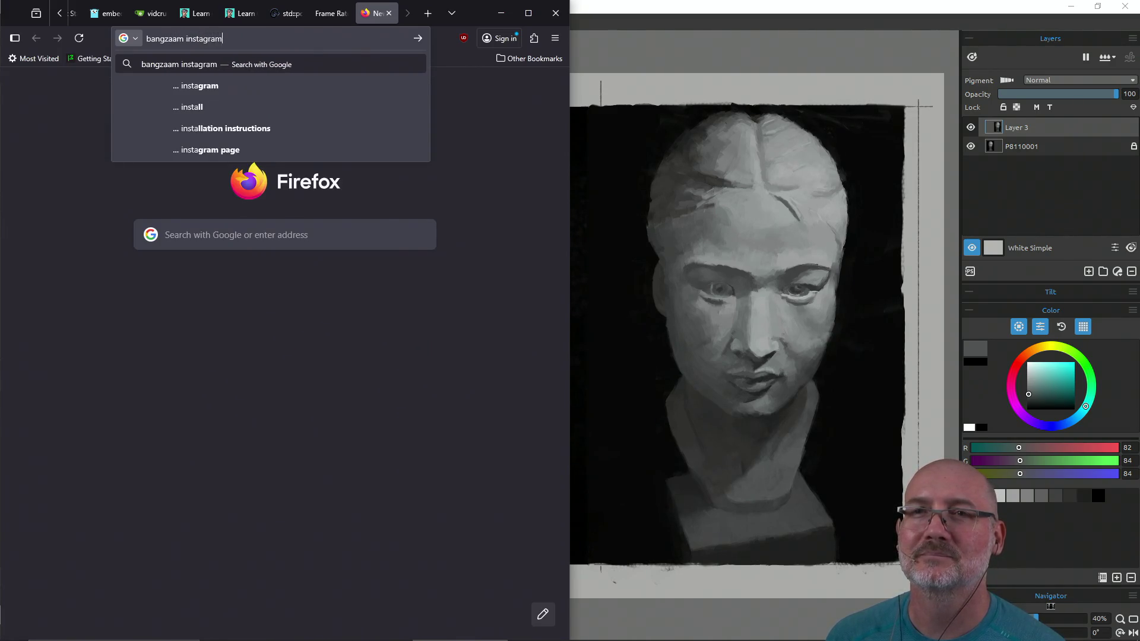
key(Return)
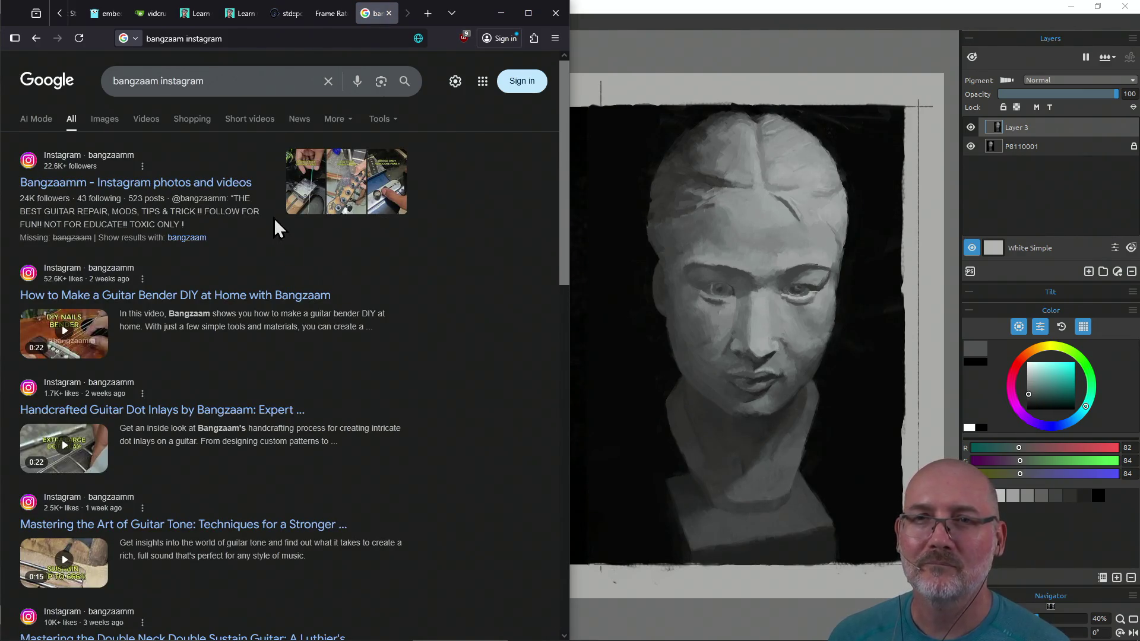
Step: Open the creator's Instagram profile and try the SUSTAIN ($0) reel, dismissing the sign-up prompt
click(211, 195)
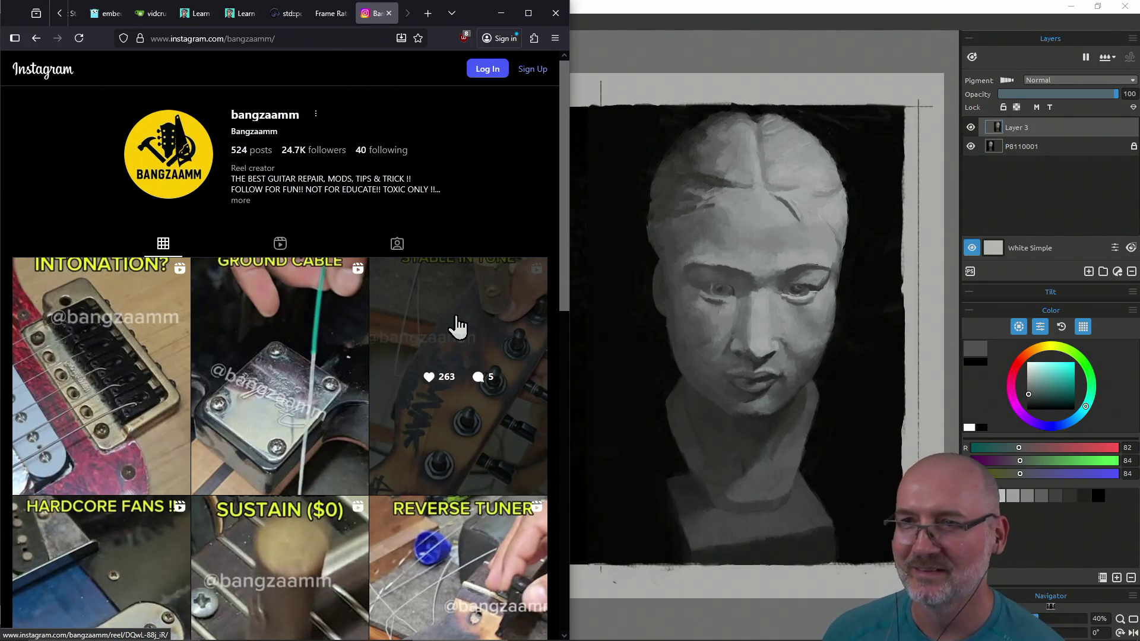
scroll(450, 316, down, 5)
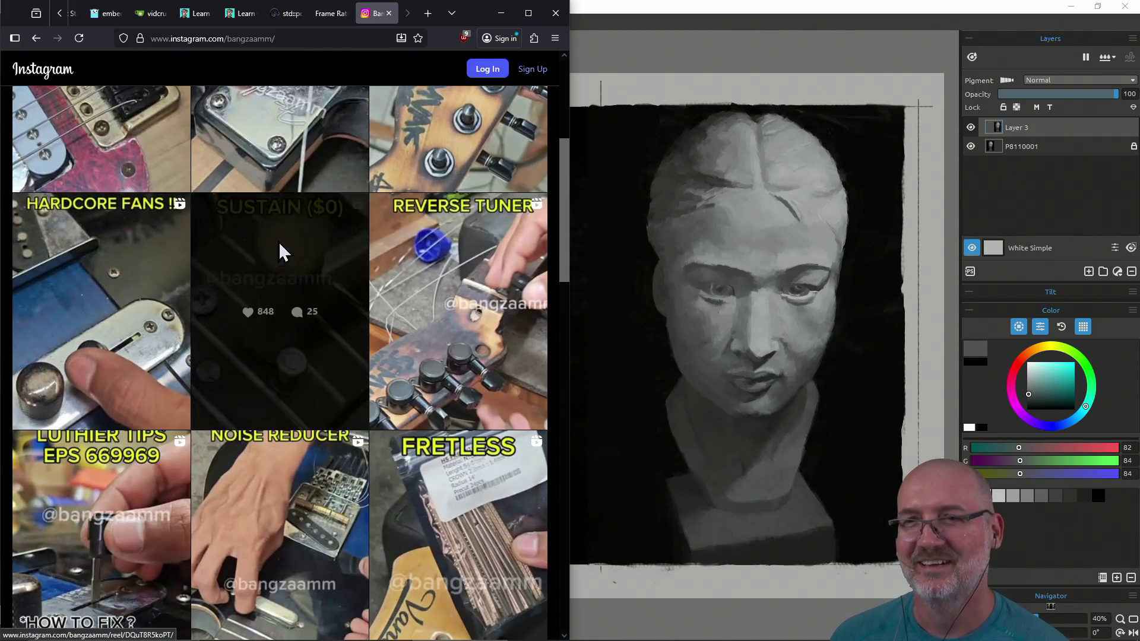
click(281, 274)
click(423, 233)
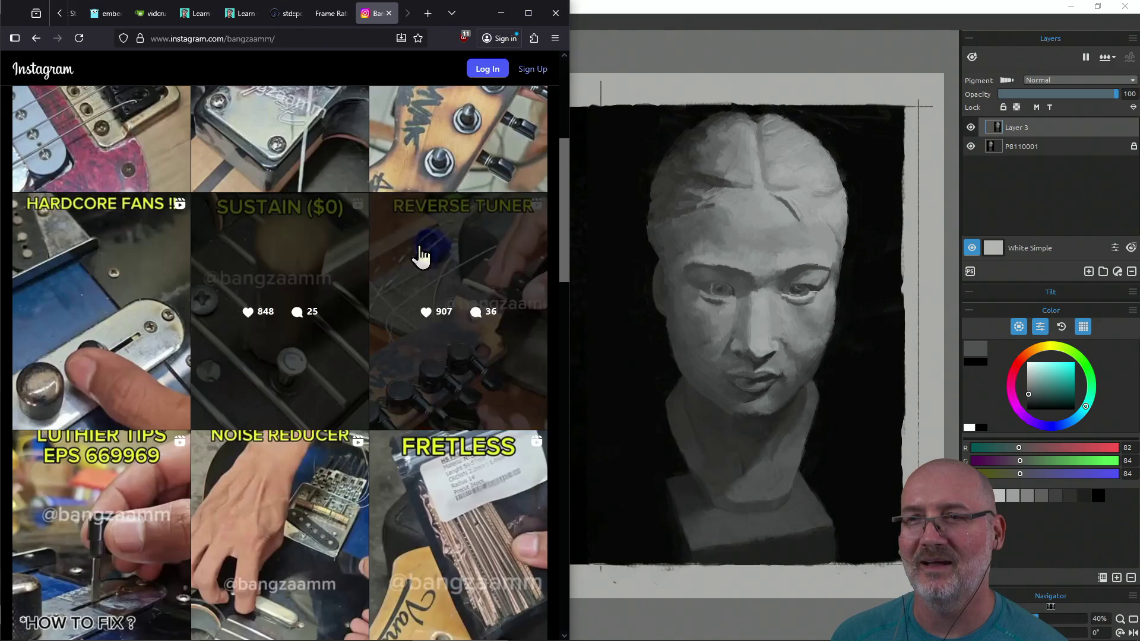
Step: Open another guitar reel, close the sign-up prompt and refocus the profile page
scroll(364, 275, up, 5)
click(465, 331)
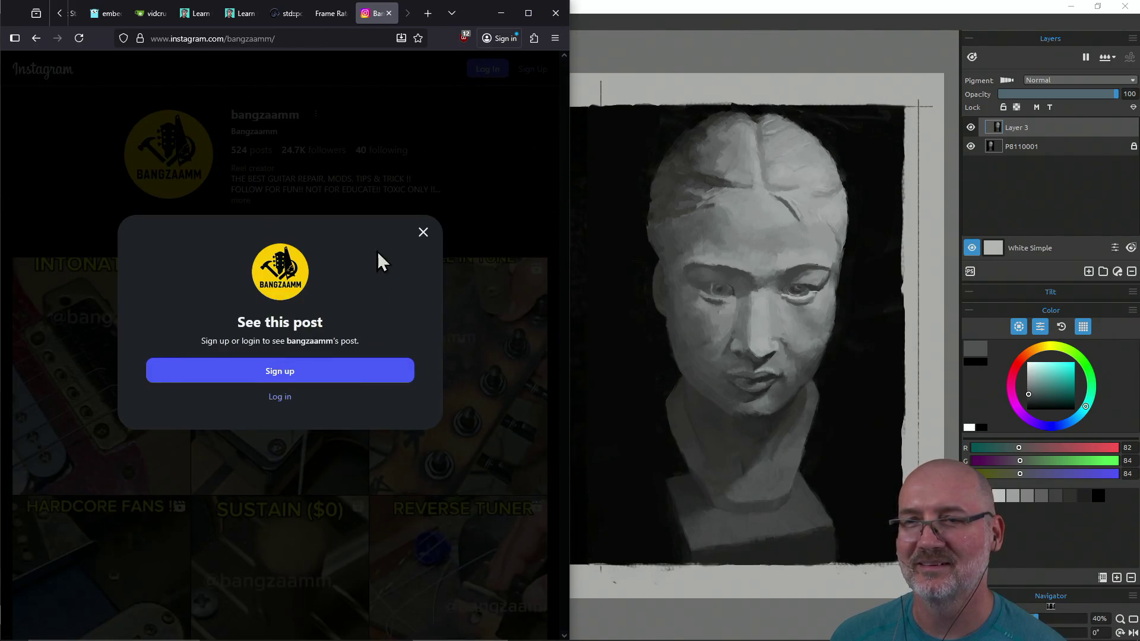
click(423, 232)
click(114, 341)
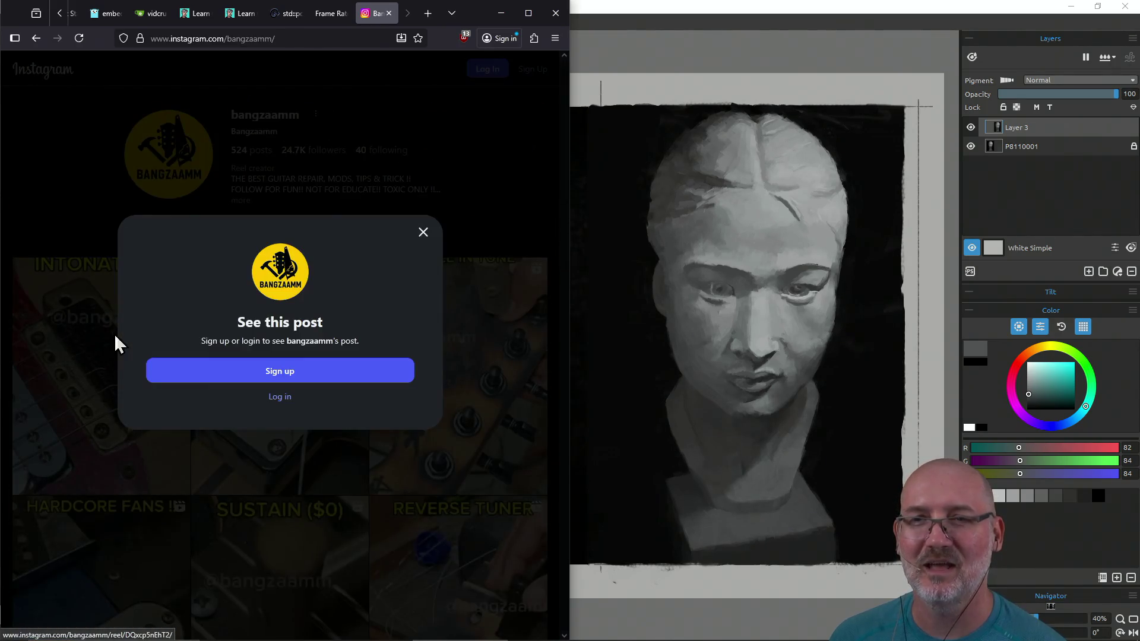
click(423, 233)
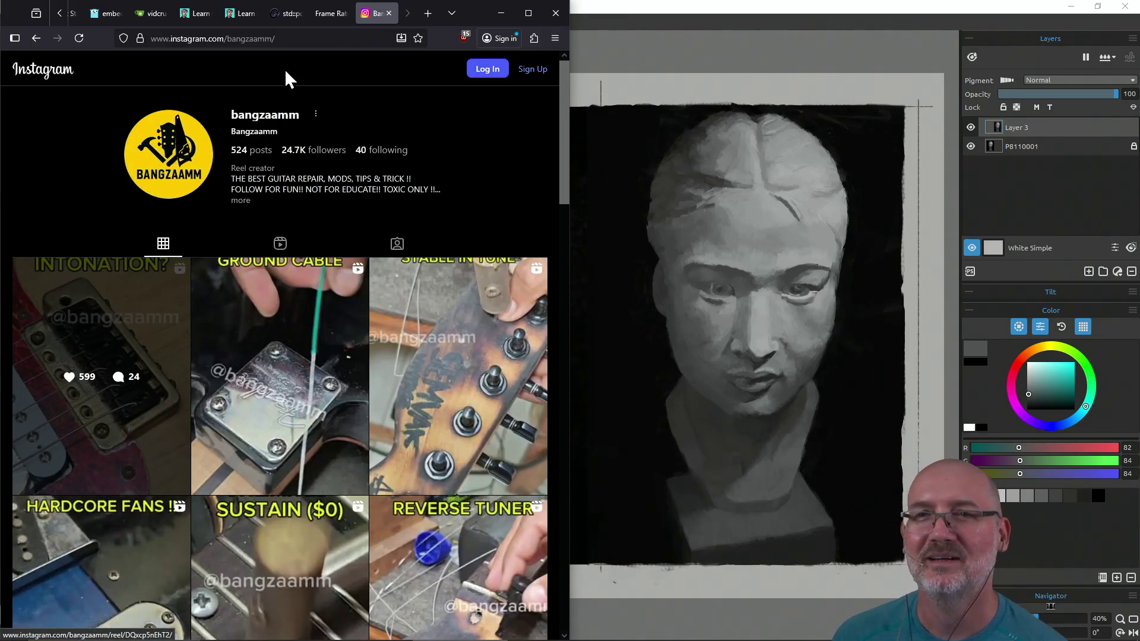
click(291, 39)
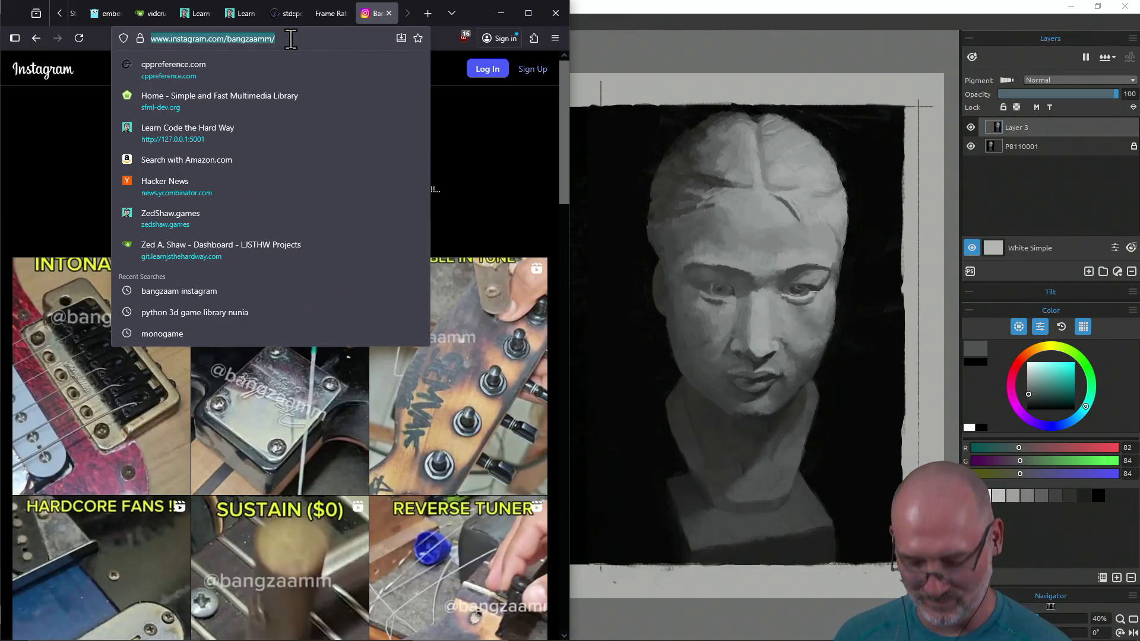
click(547, 139)
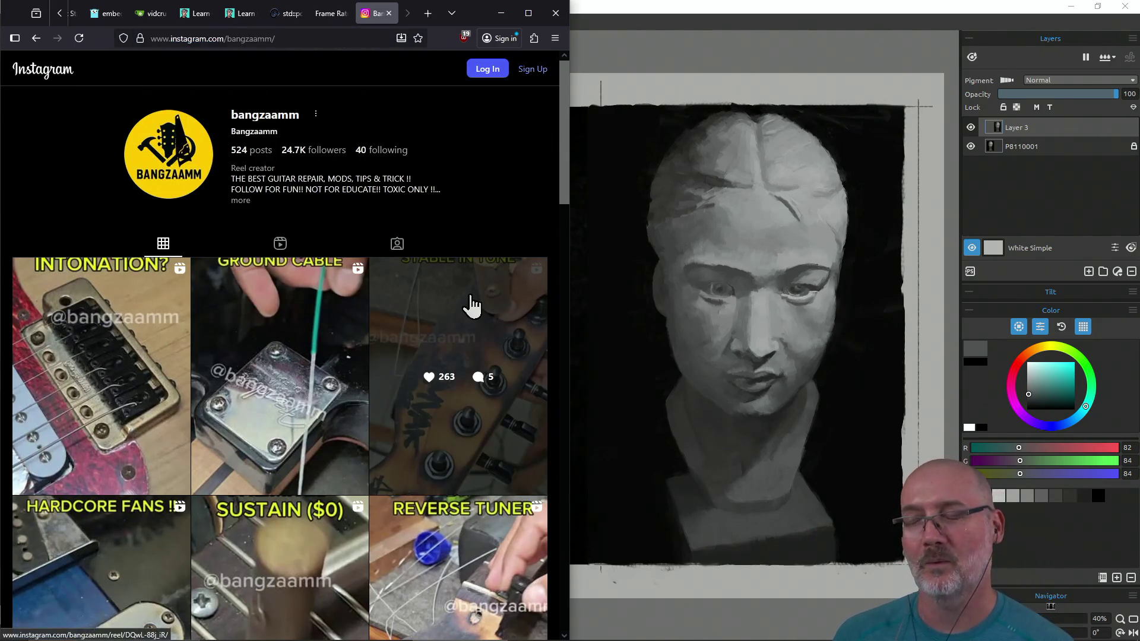
Step: Scroll down the profile grid through more guitar-repair reels until the Continue watching prompt appears
scroll(469, 305, down, 3)
scroll(409, 386, down, 5)
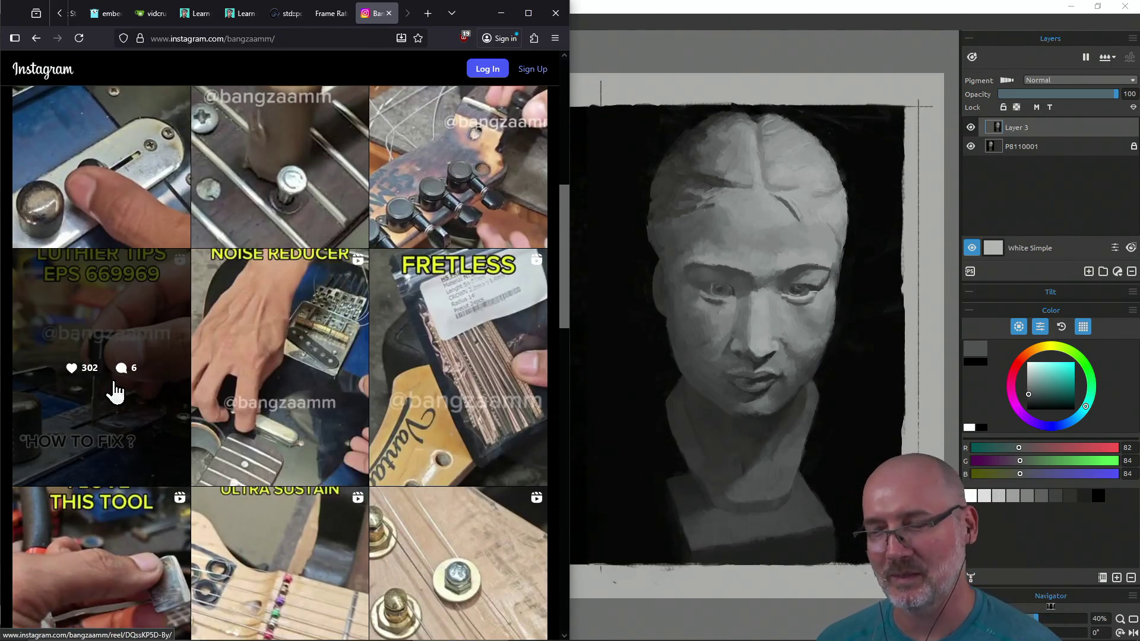
scroll(115, 394, down, 3)
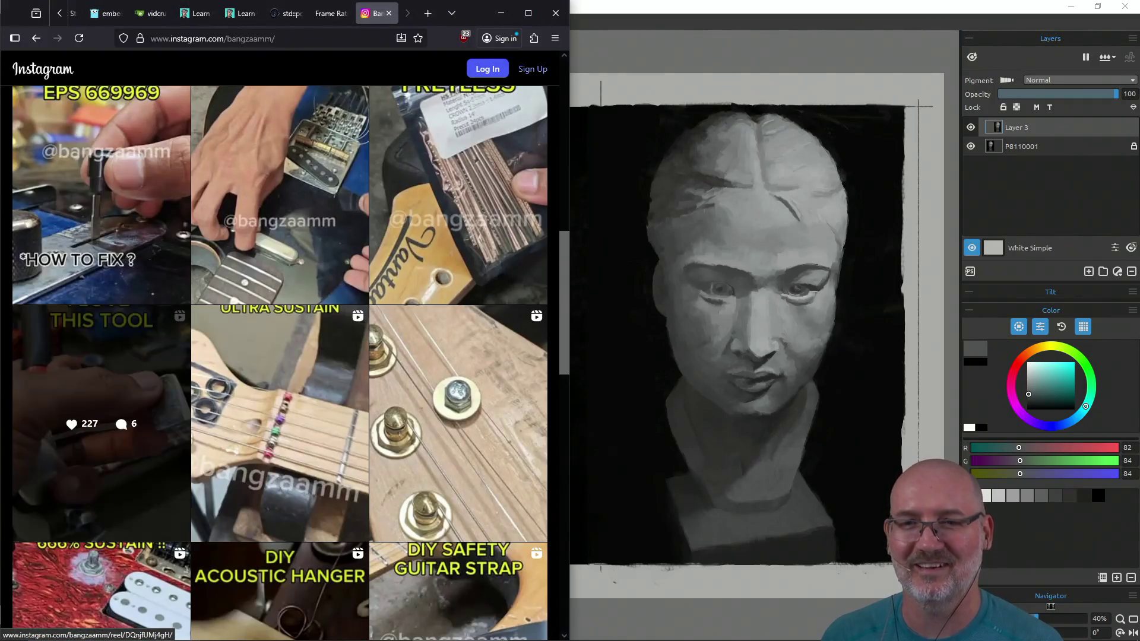
scroll(279, 423, down, 2)
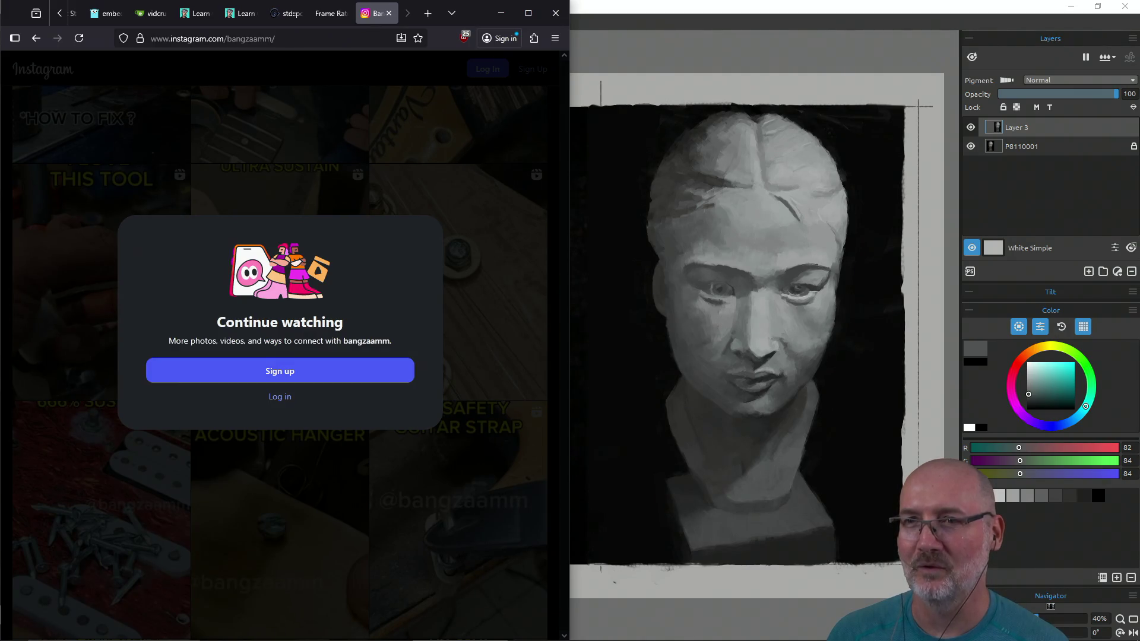
Step: Reload the Instagram profile, open the first guitar-repair post and dismiss the sign-up prompt
key(Tab)
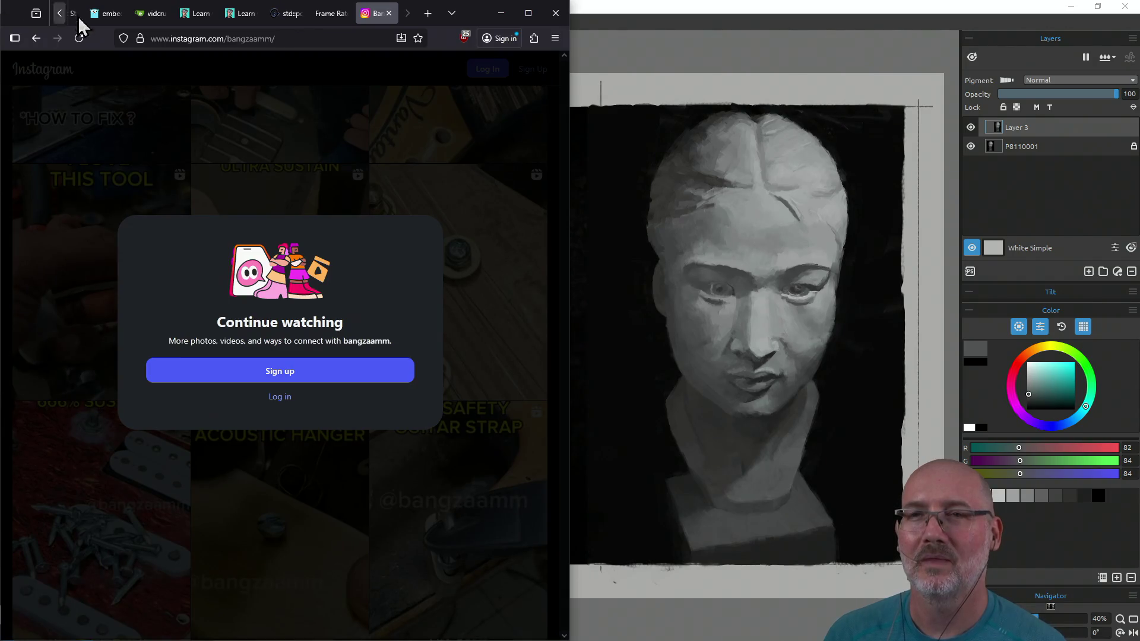
key(F5)
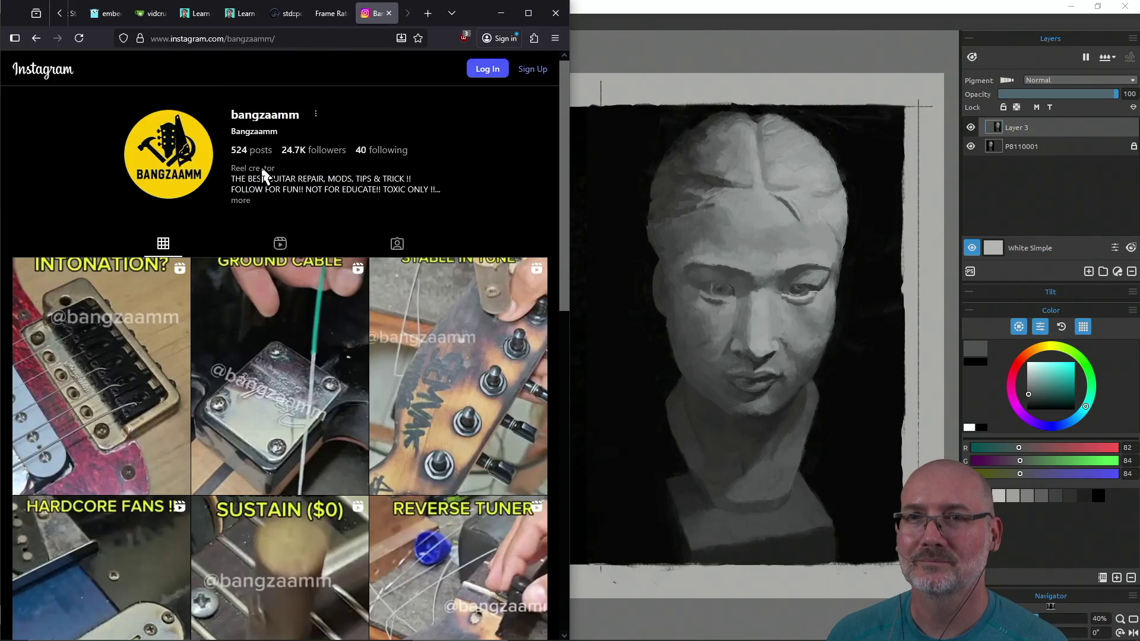
scroll(232, 243, down, 4)
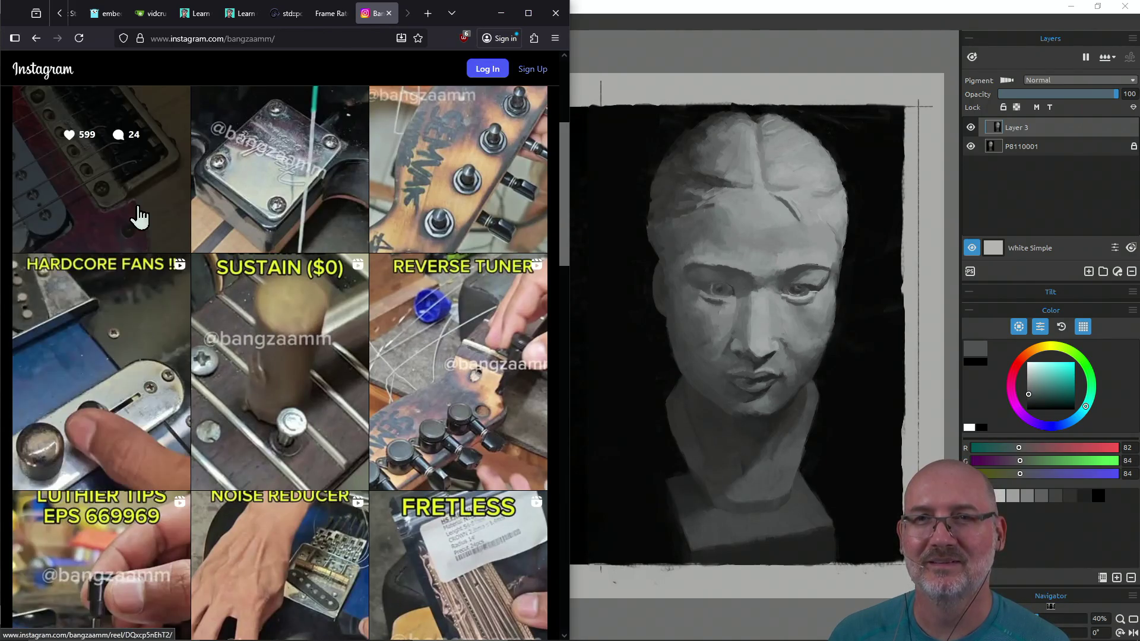
scroll(119, 249, up, 4)
click(80, 322)
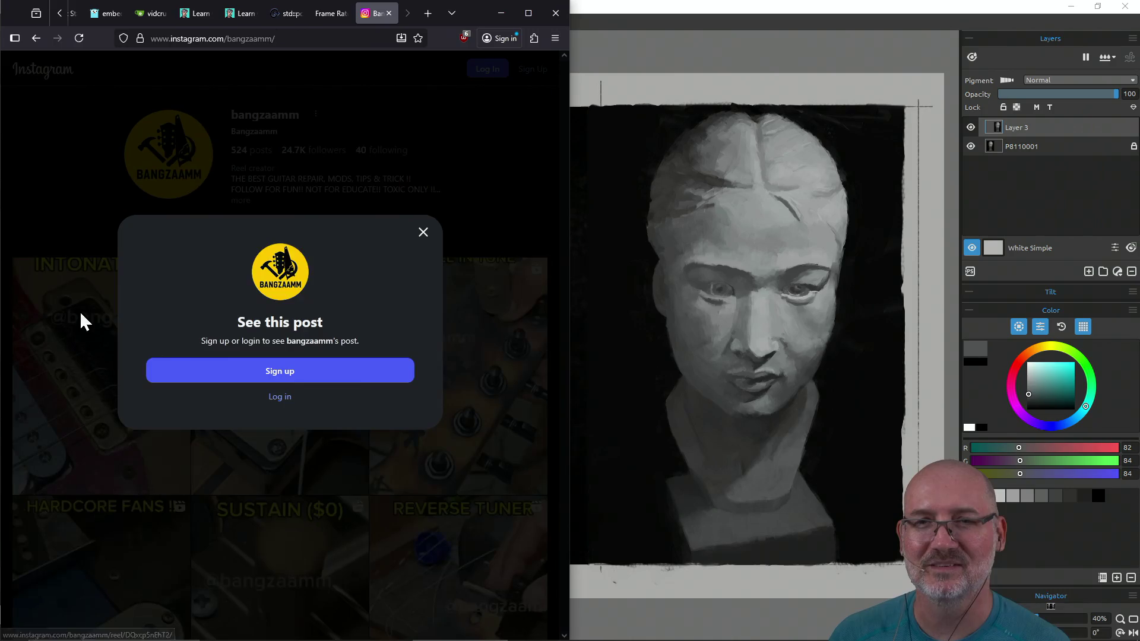
click(423, 233)
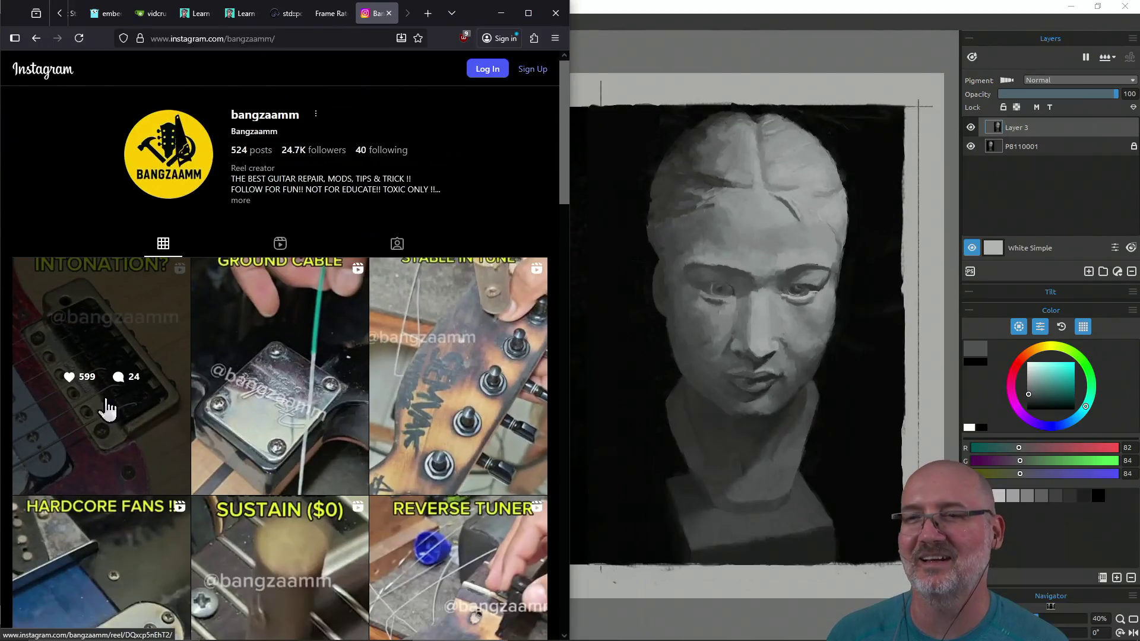
Step: Return to the Google results, watch the Guitar Bender DIY reel, then go back
click(37, 38)
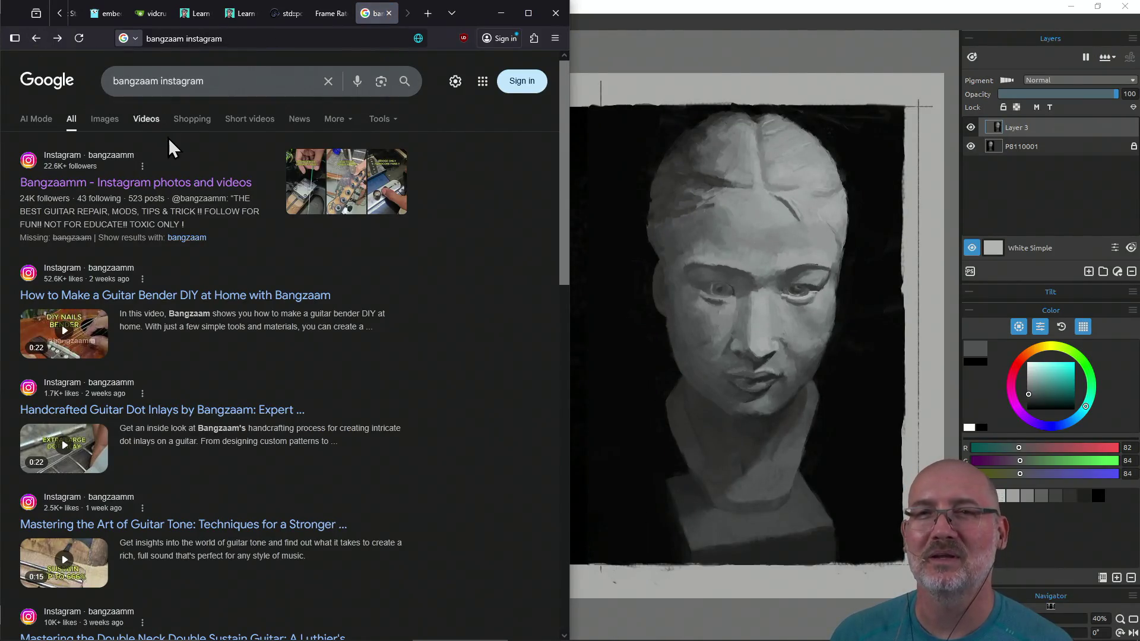
scroll(410, 305, down, 1)
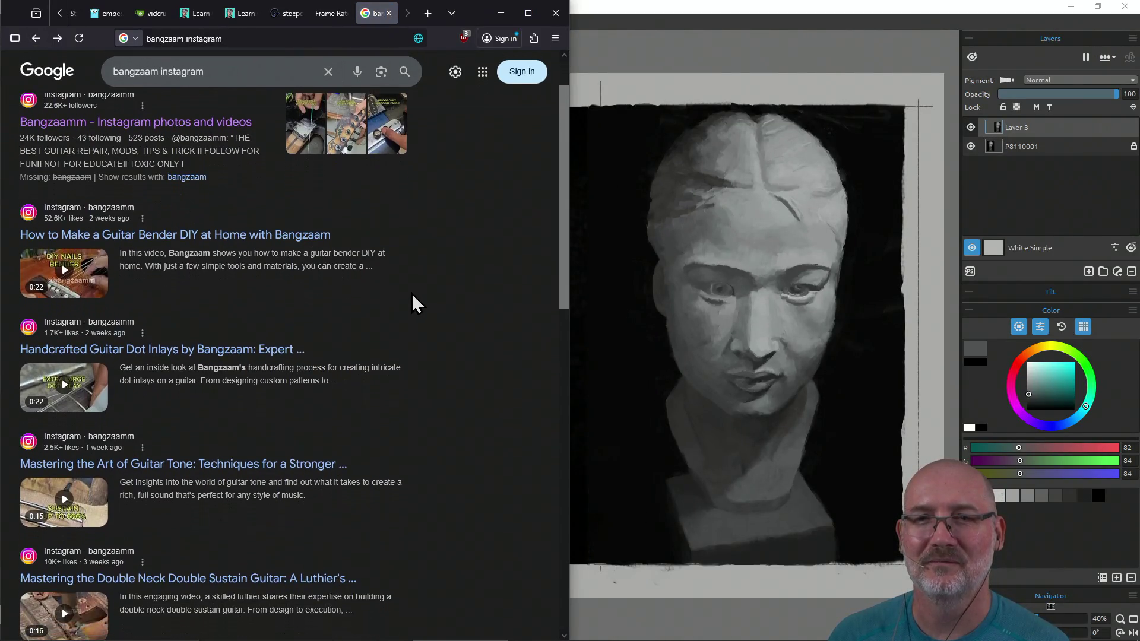
click(229, 237)
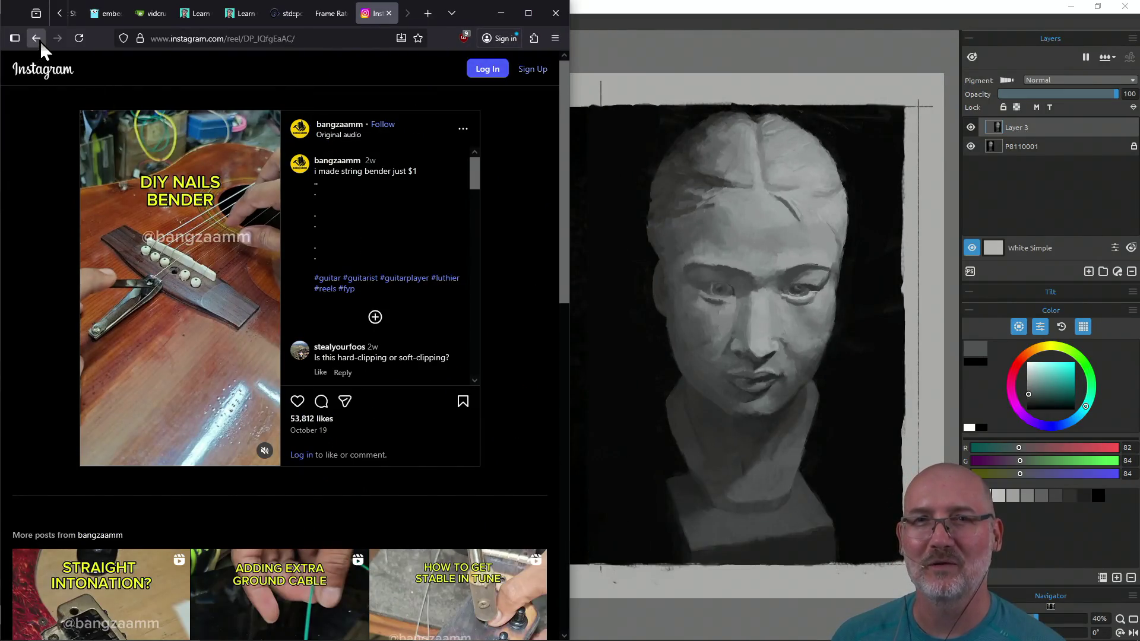
click(37, 39)
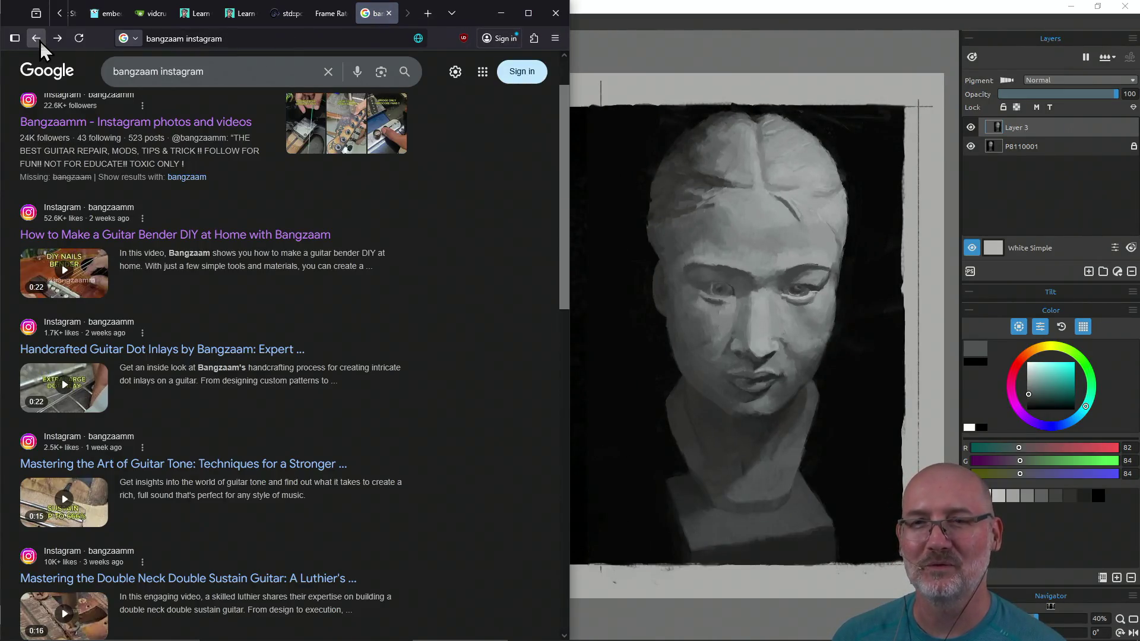
Step: View the Handcrafted Guitar Dot Inlays and Double Neck Double Sustain Guitar reels, returning to results after each
click(188, 356)
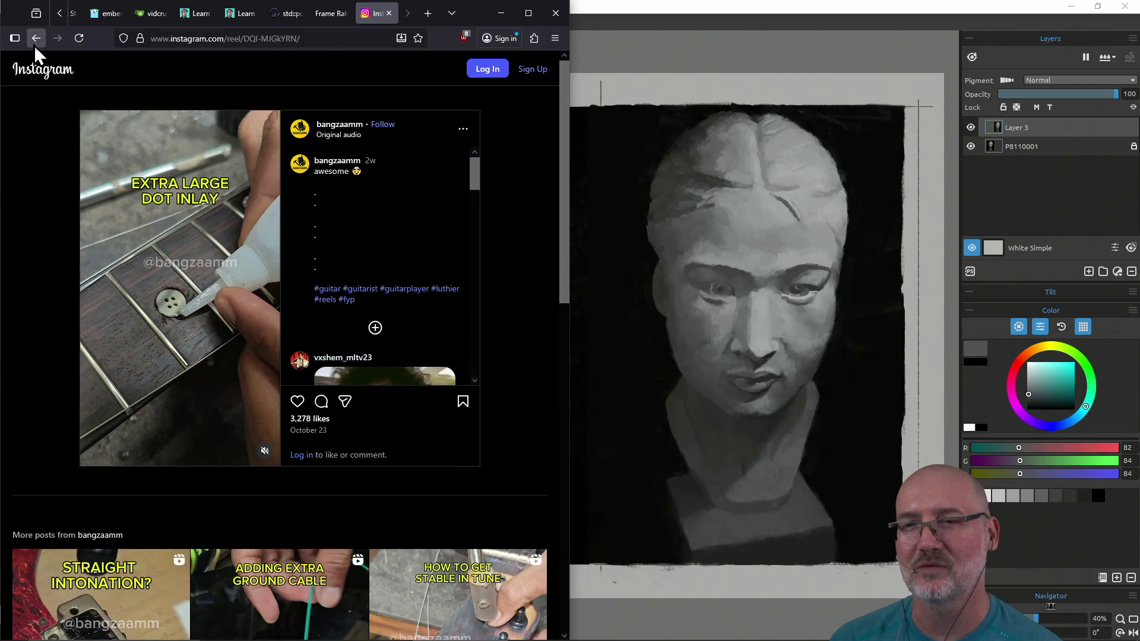
click(34, 43)
scroll(160, 178, down, 3)
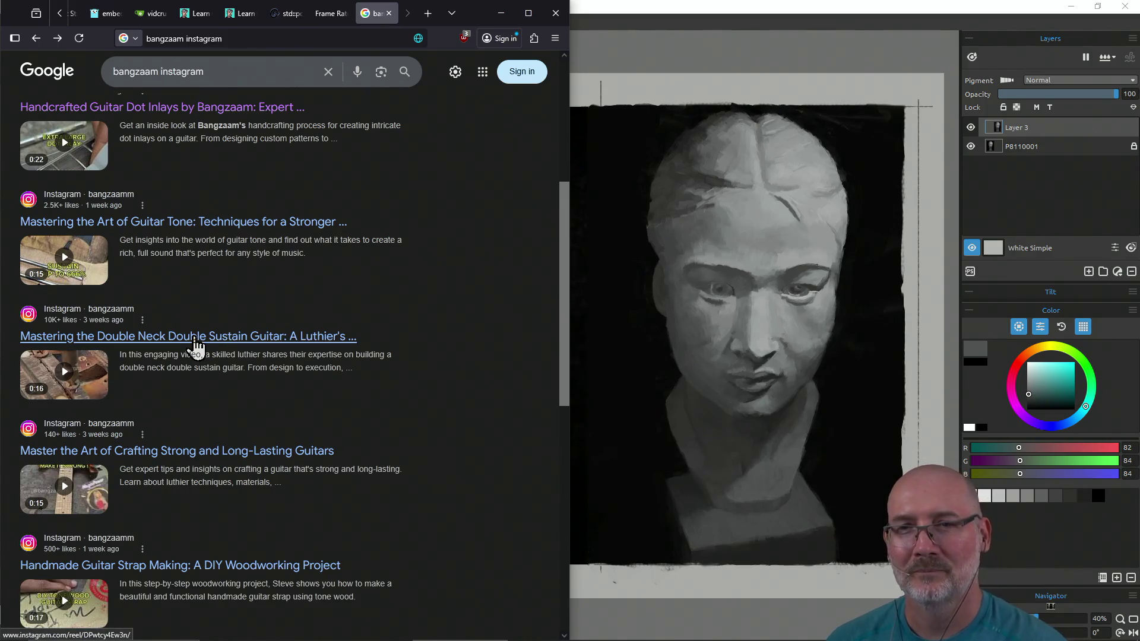
click(173, 338)
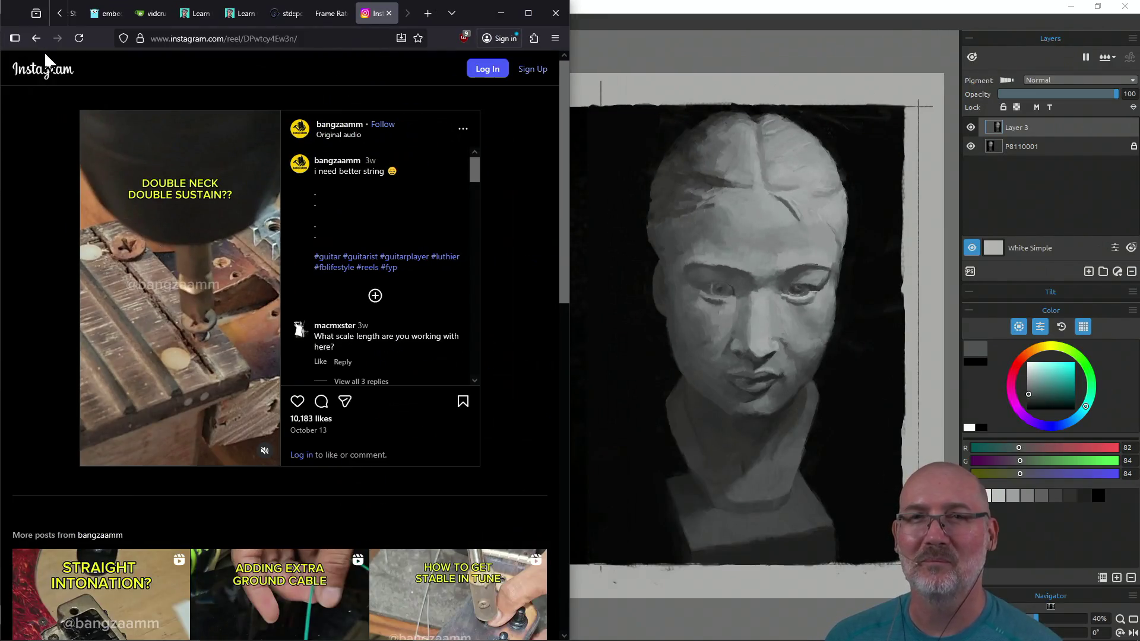
click(36, 38)
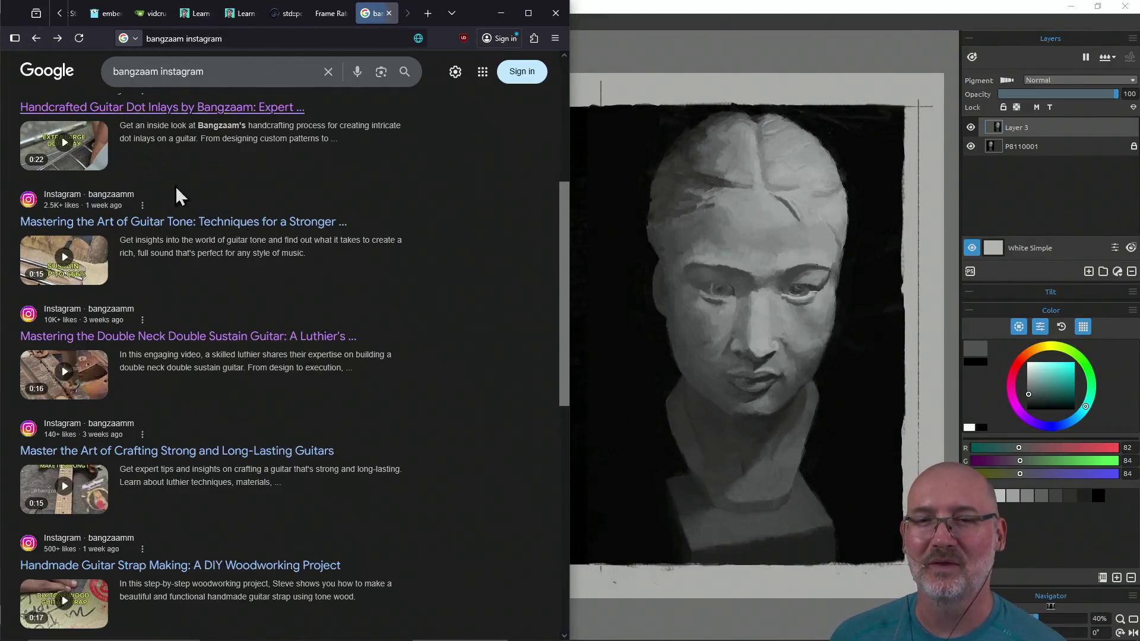
Step: Watch the 'Mastering the Art of Guitar Tone' reel from the results, then bring Rebelle forward
scroll(383, 372, down, 3)
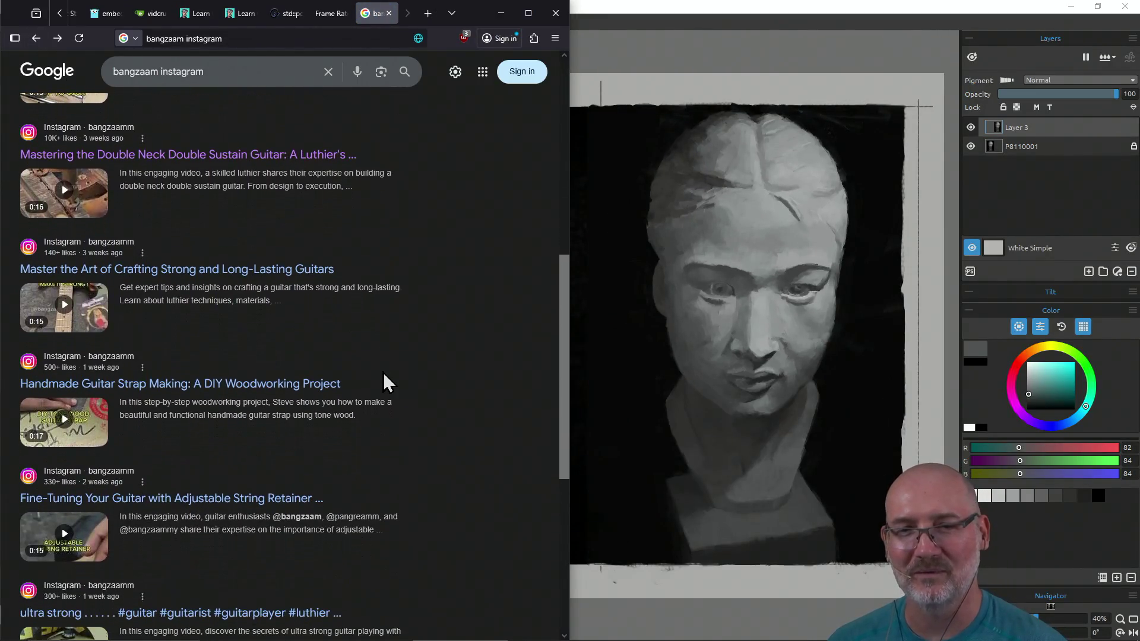
scroll(383, 372, up, 8)
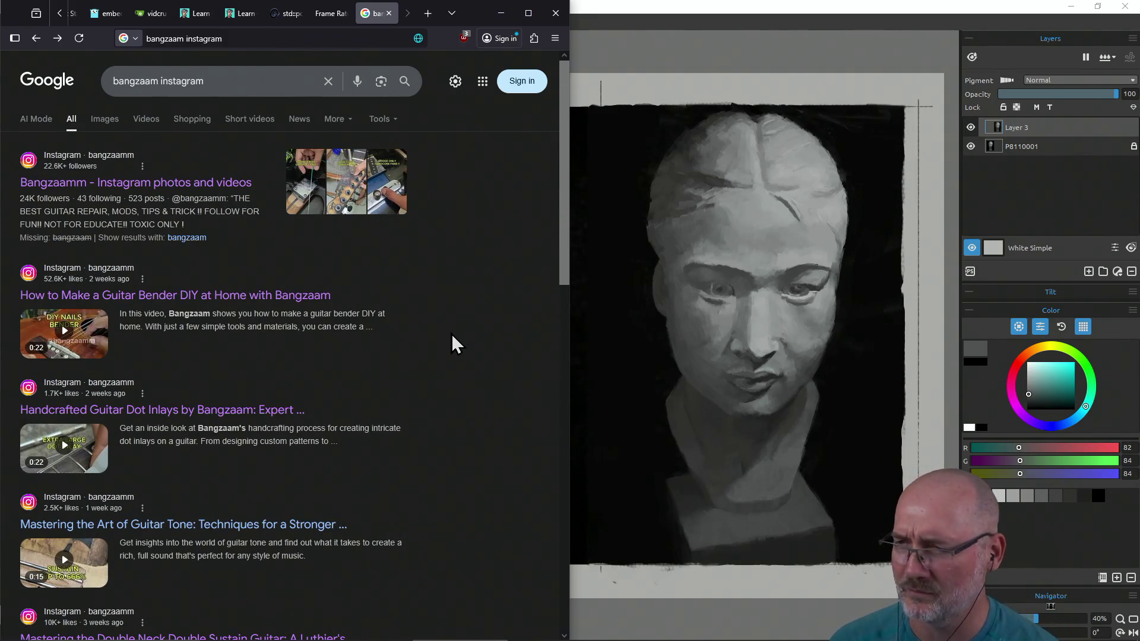
scroll(452, 336, down, 3)
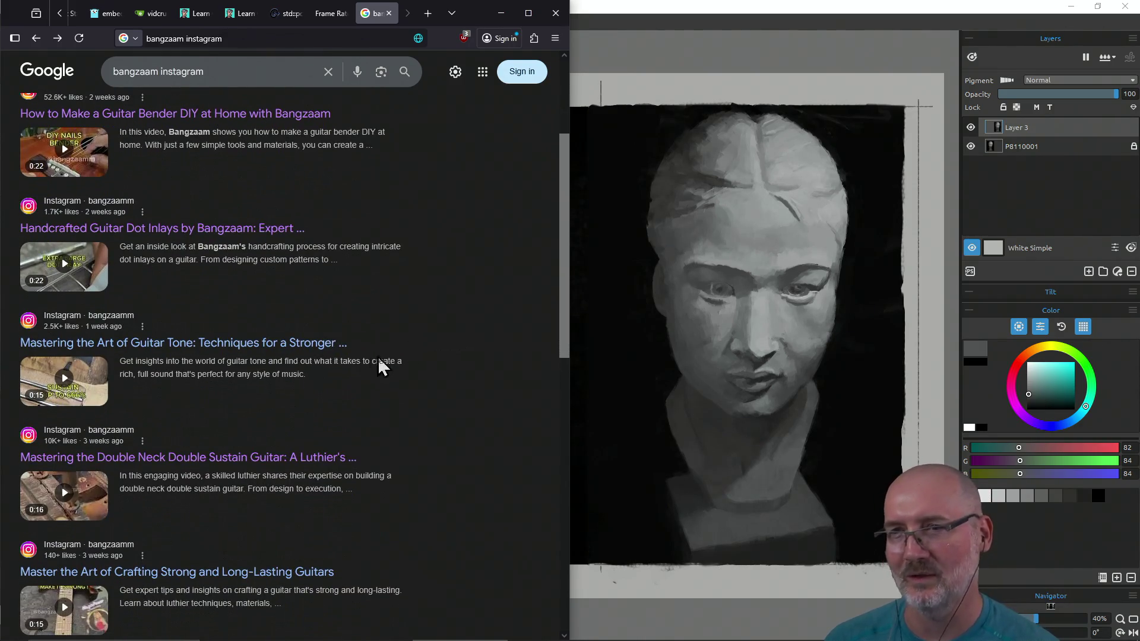
click(283, 355)
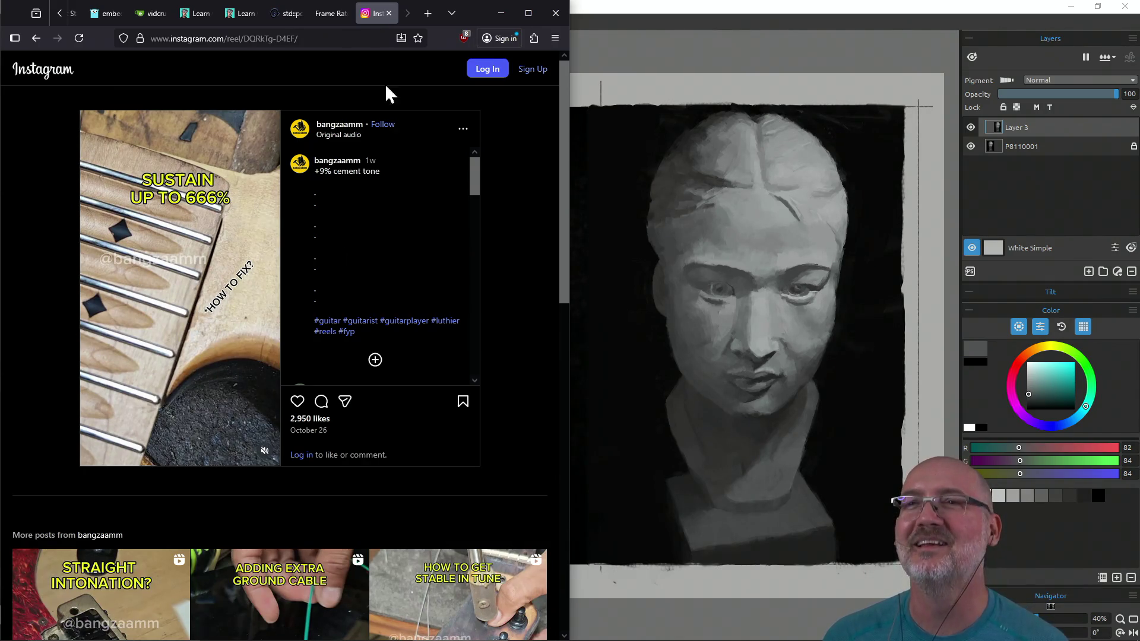
click(389, 13)
click(624, 45)
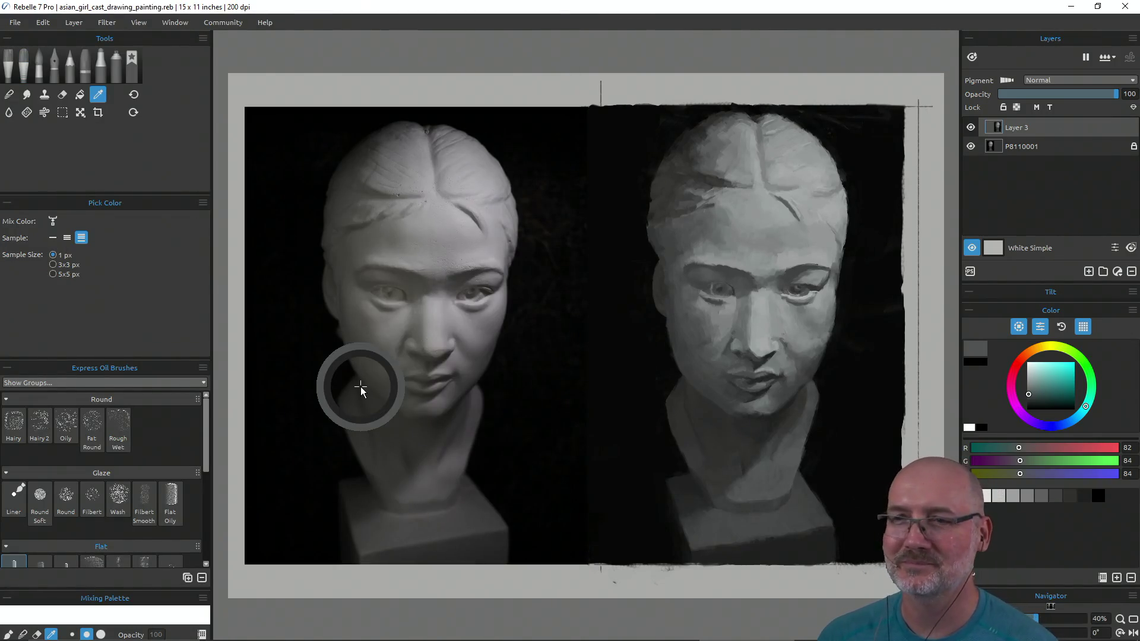
Step: Switch Rebelle to the Knife Smooth brush, then go to Firefox's reel tab and step back two pages
key(b)
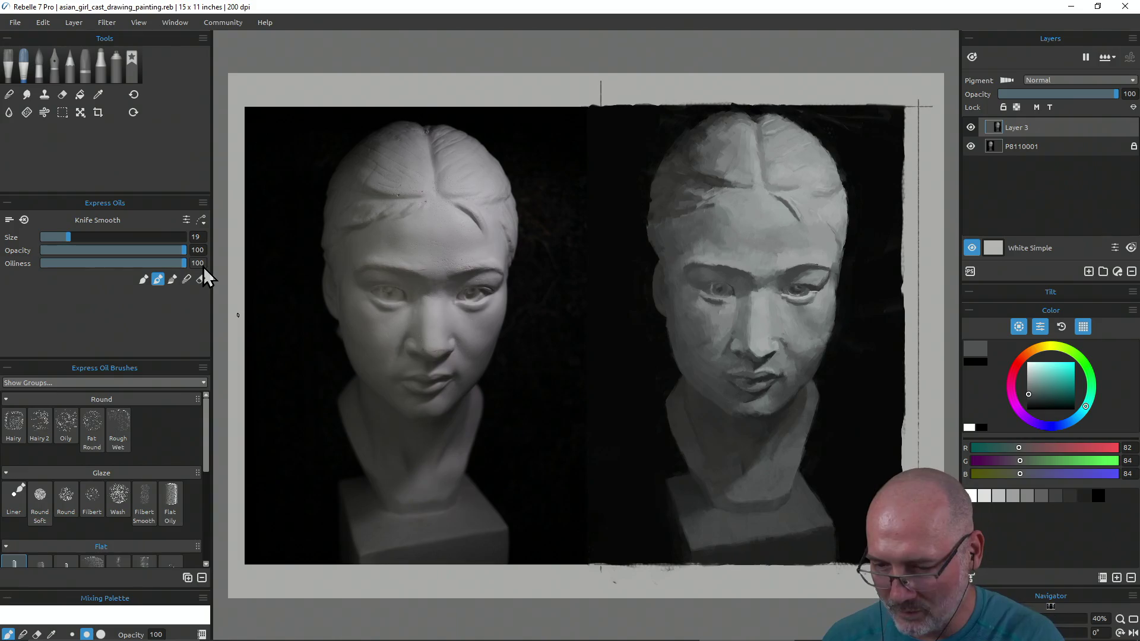
key(alt+Tab)
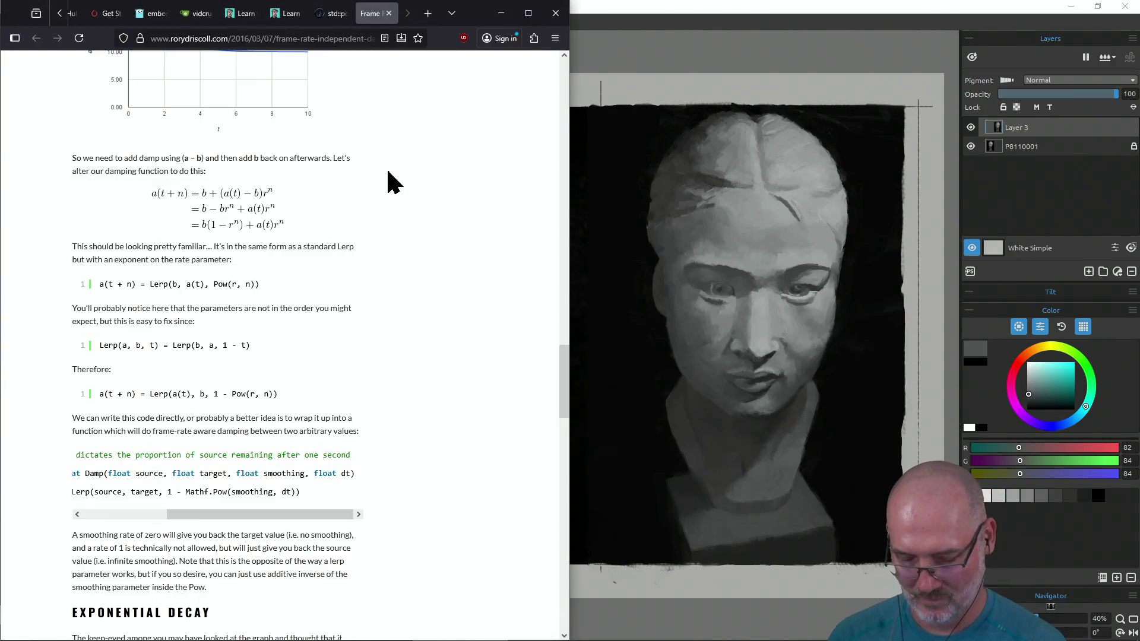
key(ctrl+Tab)
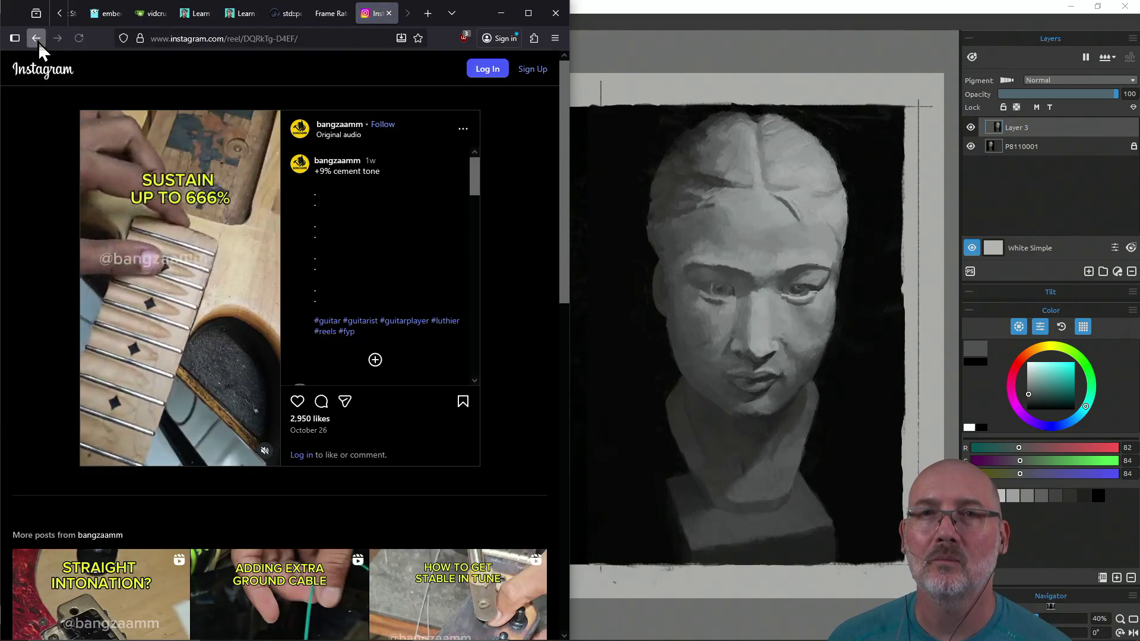
click(37, 39)
click(38, 40)
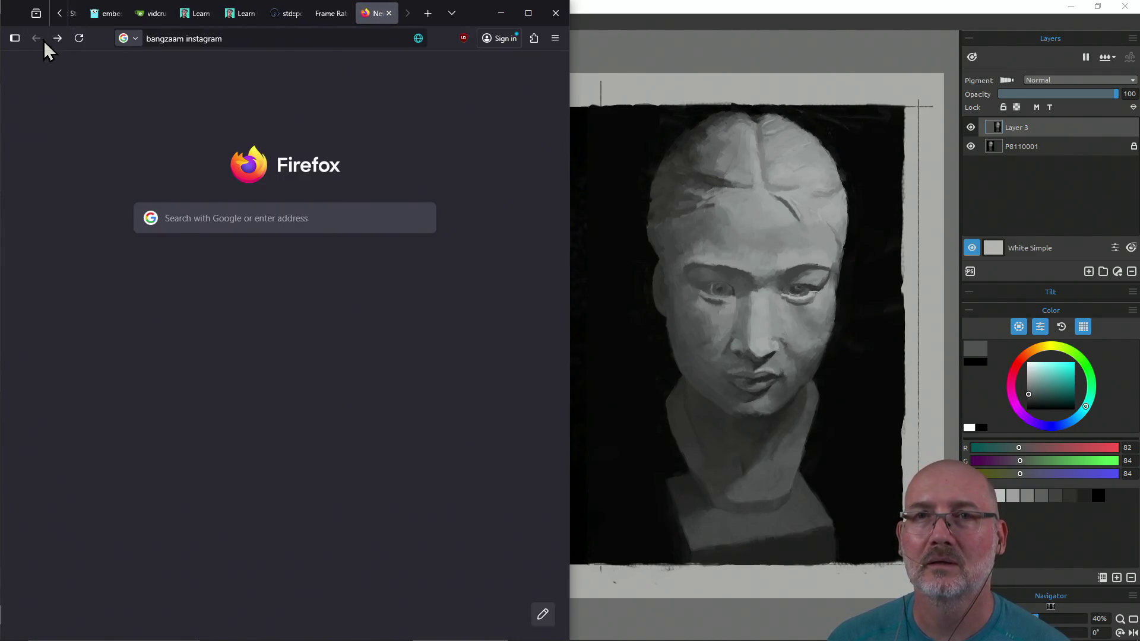
Step: Open the bangzaamm Instagram profile, view its first reel in a new tab and dismiss the sign-up prompt
click(57, 38)
scroll(265, 159, up, 3)
click(186, 188)
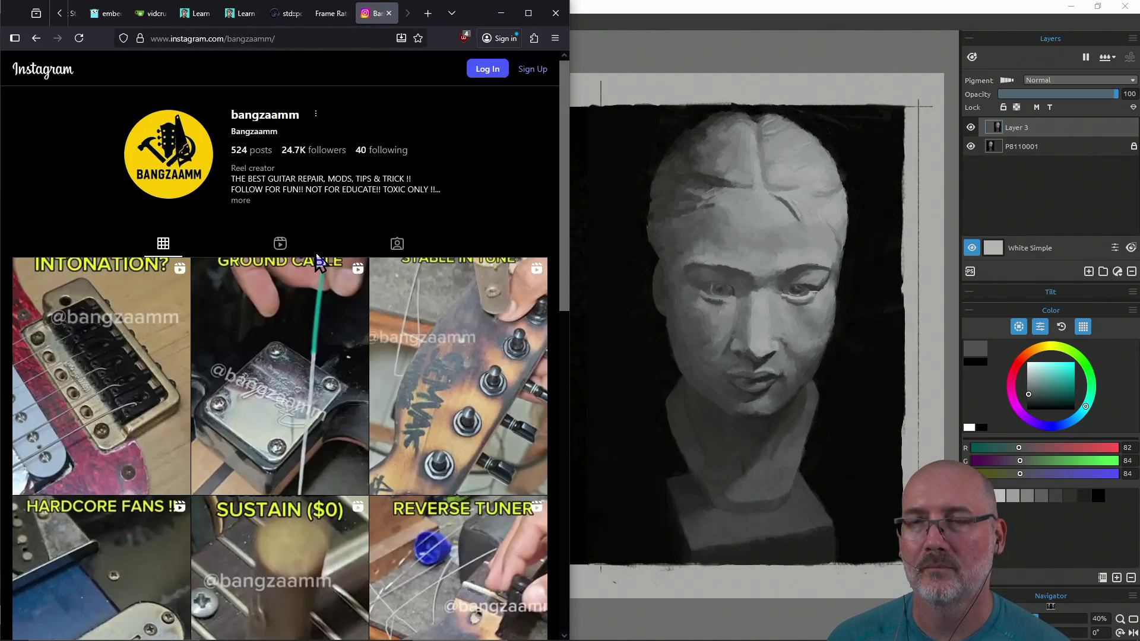
middle_click(122, 306)
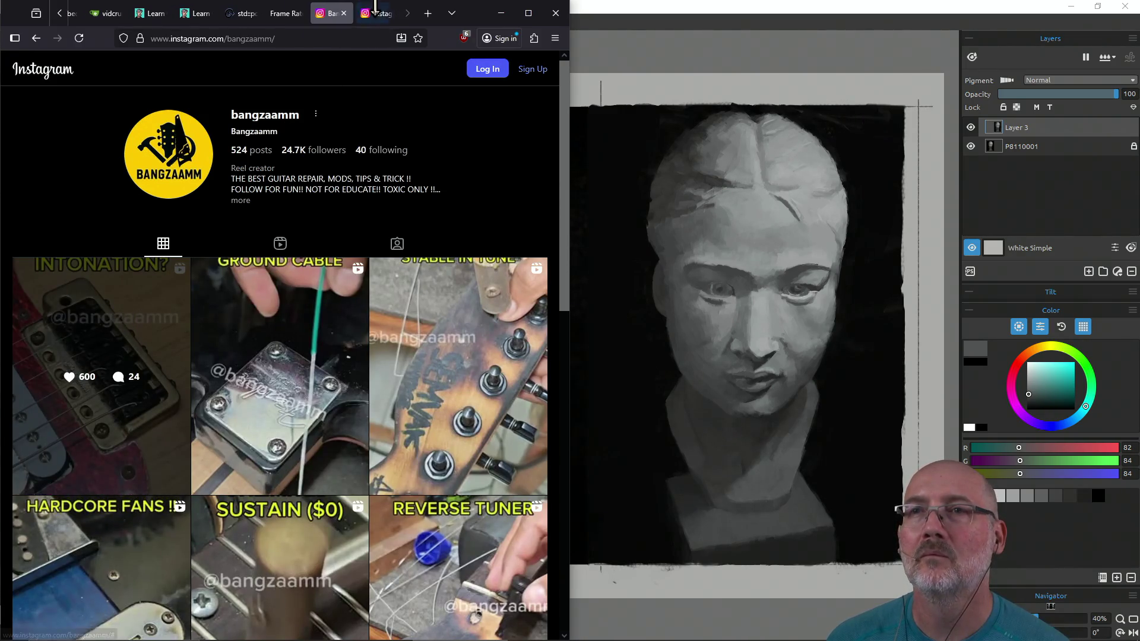
click(373, 21)
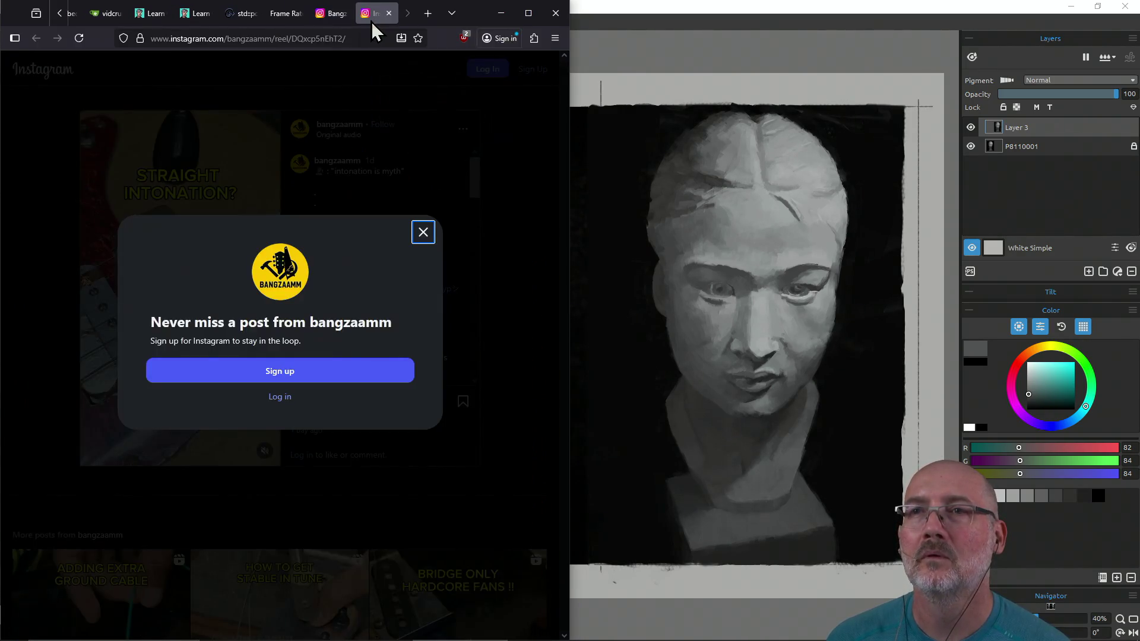
click(423, 233)
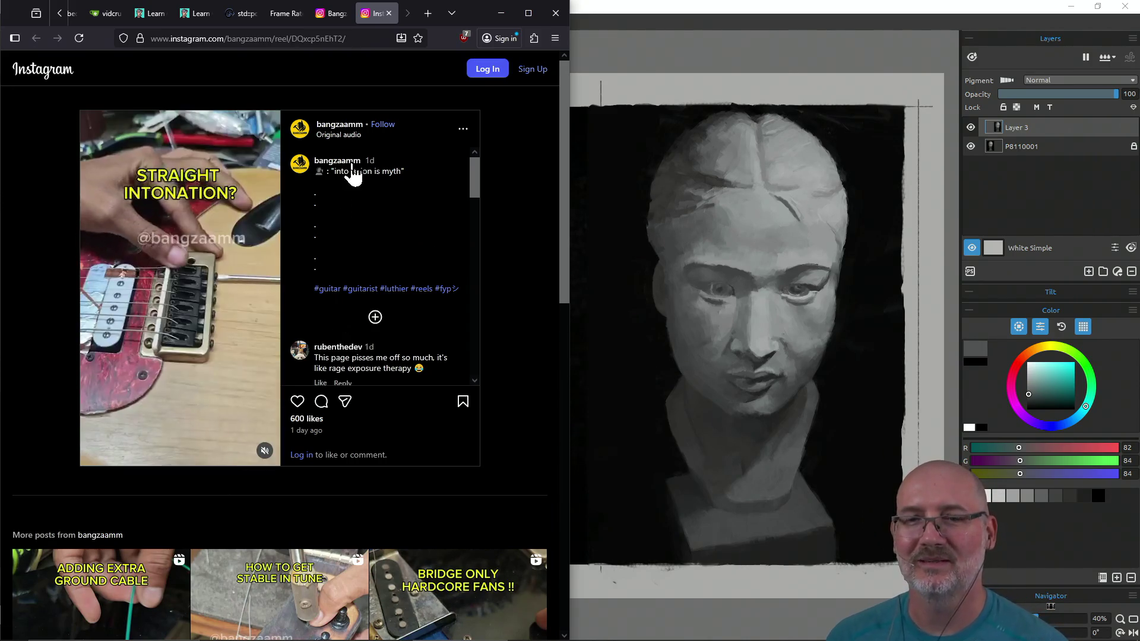
Step: Close the reel tab and then the Instagram profile tab
click(389, 13)
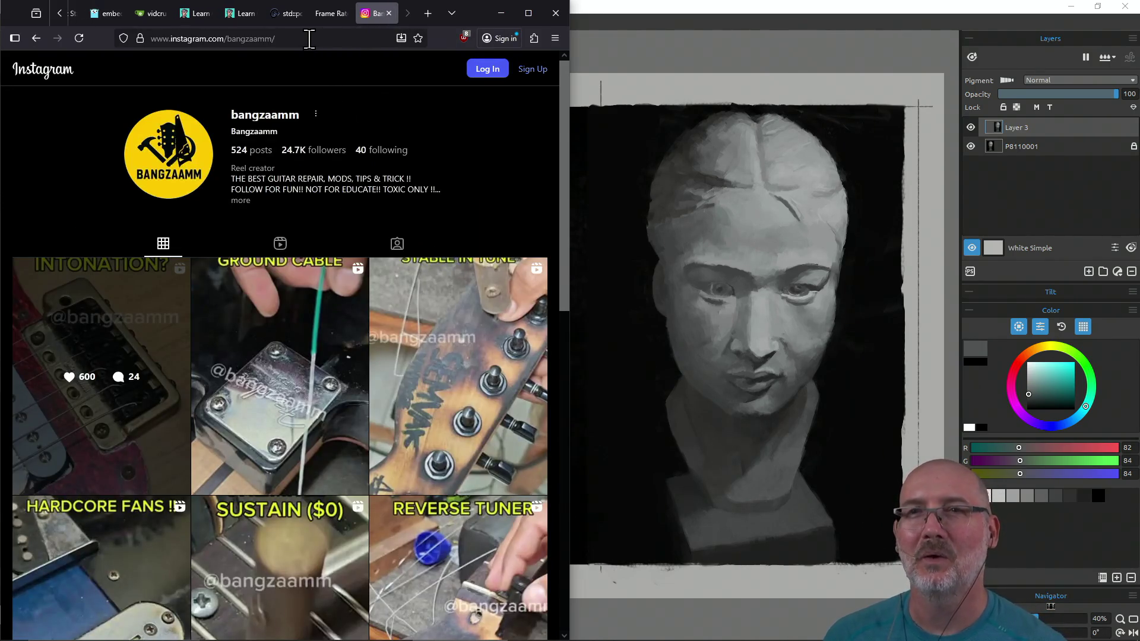
click(309, 38)
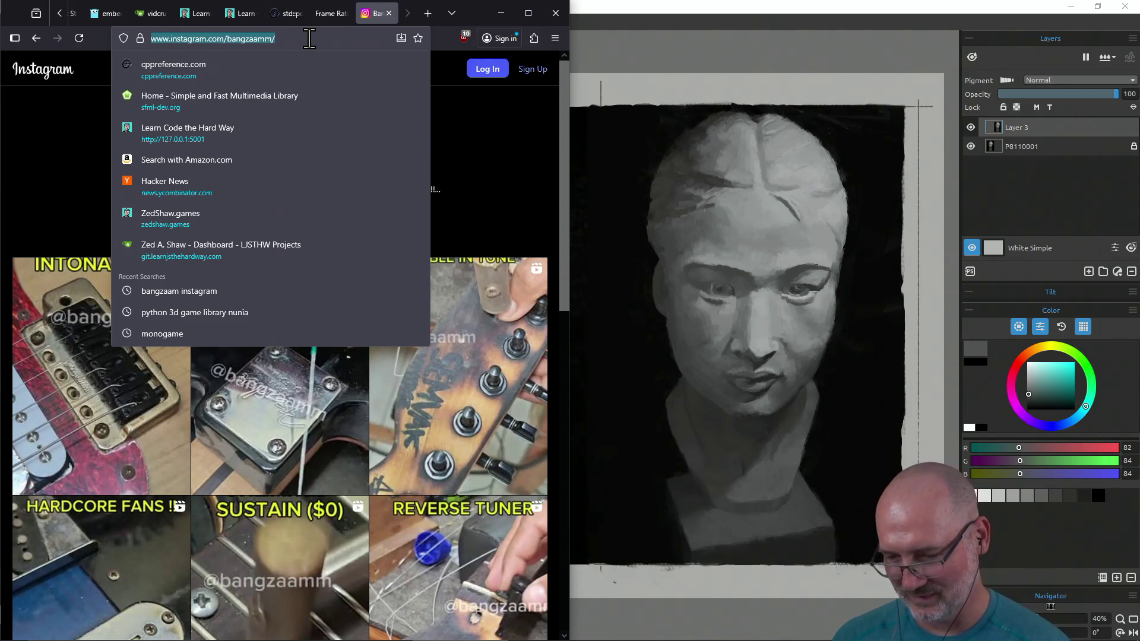
key(Escape)
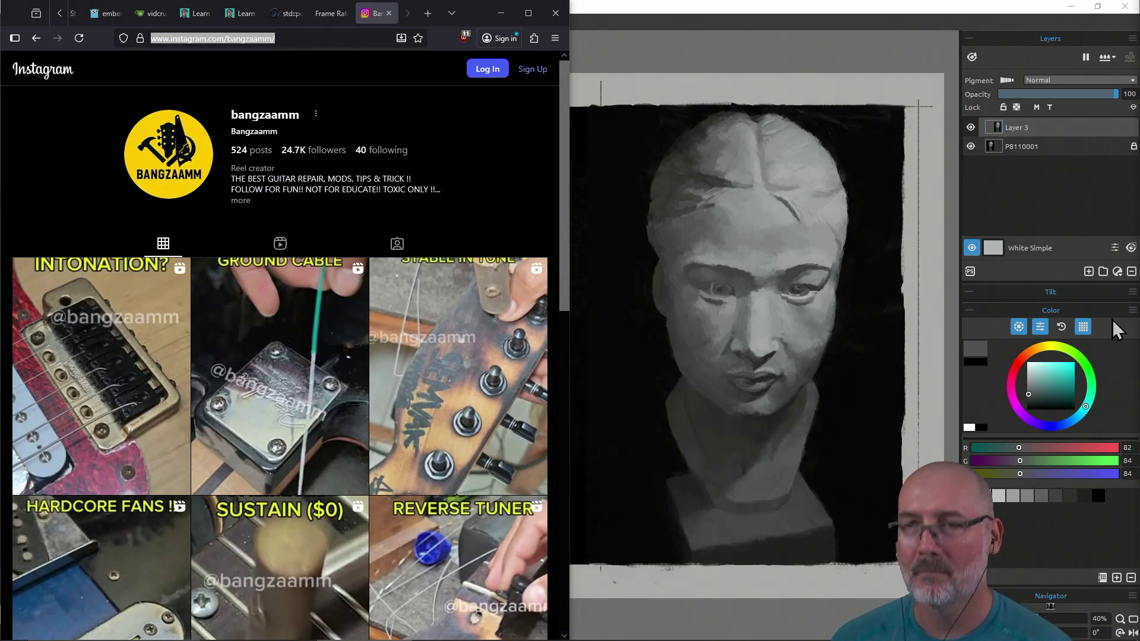
click(379, 15)
click(389, 13)
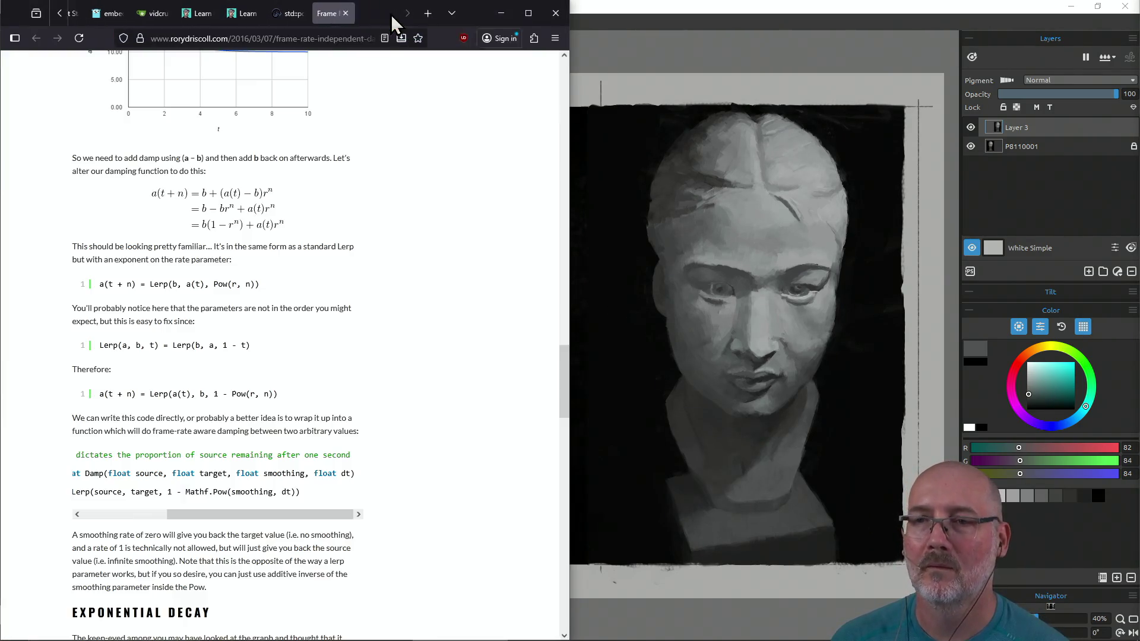
Step: Bring the Rebelle 7 window with the bust painting in front of Firefox
click(625, 8)
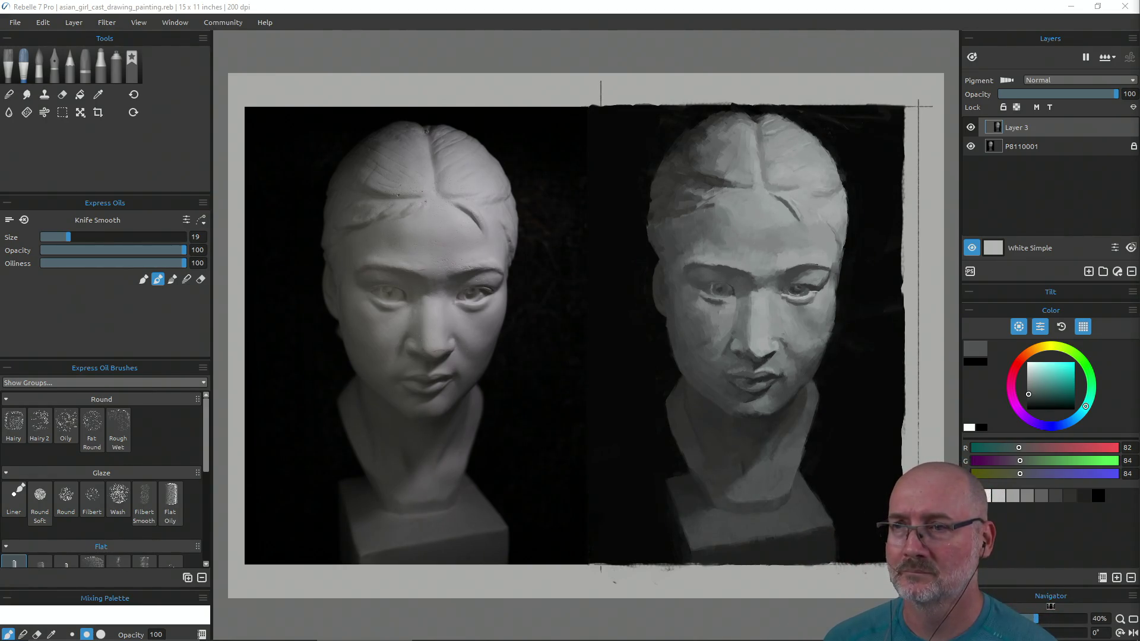
Step: Zoom in, hide all side panels and pan down so the canvas top edge shows
scroll(594, 375, up, 1)
scroll(593, 376, up, 1)
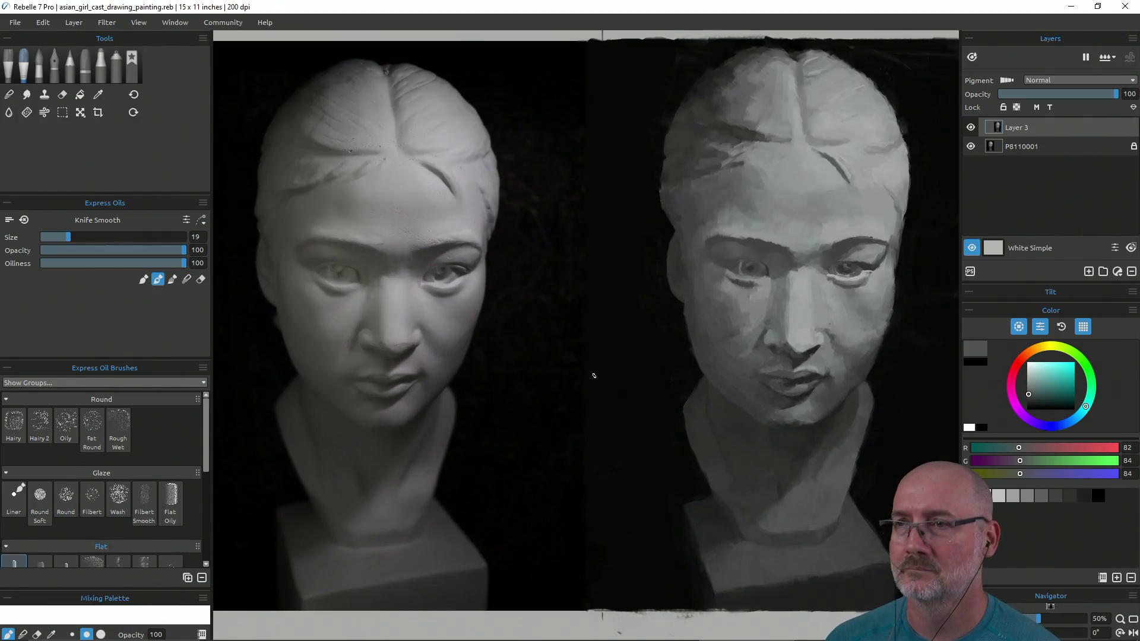
key(Tab)
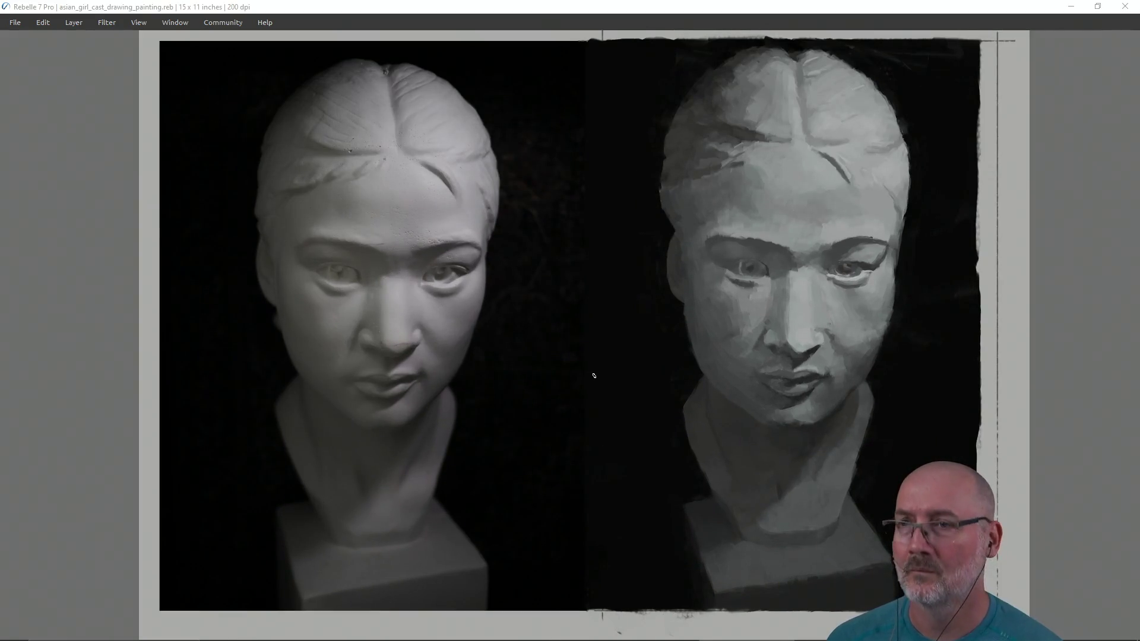
scroll(594, 375, up, 2)
drag(579, 333, 571, 408)
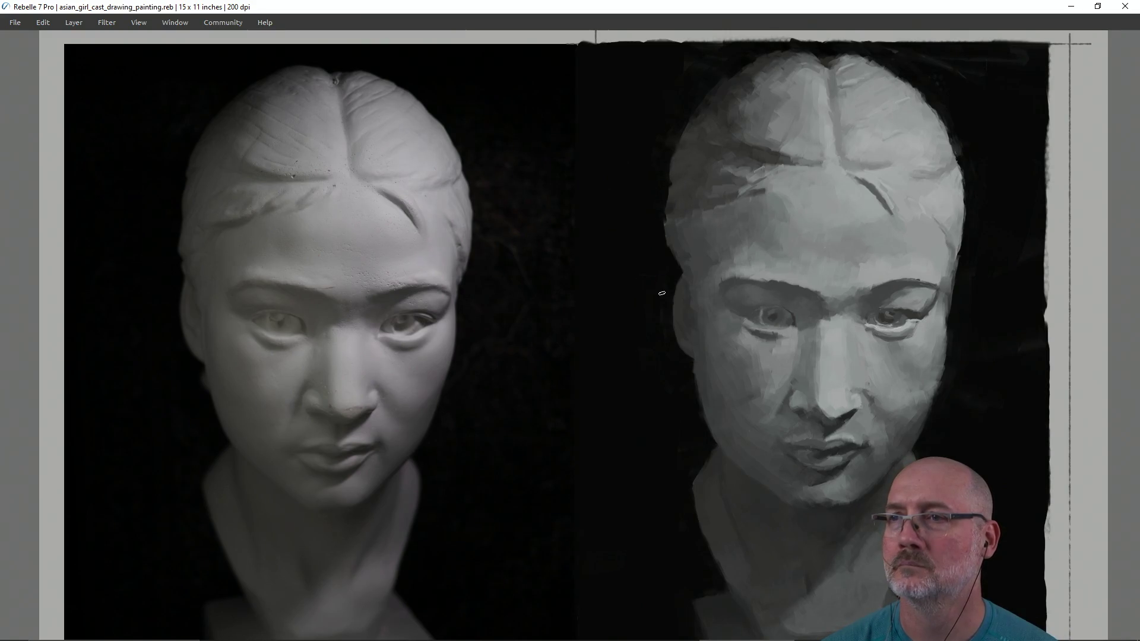
Step: Paint Knife Smooth strokes along the head's upper-left hair edge, darkening it, then lightening and smoothing
drag(673, 130, 676, 126)
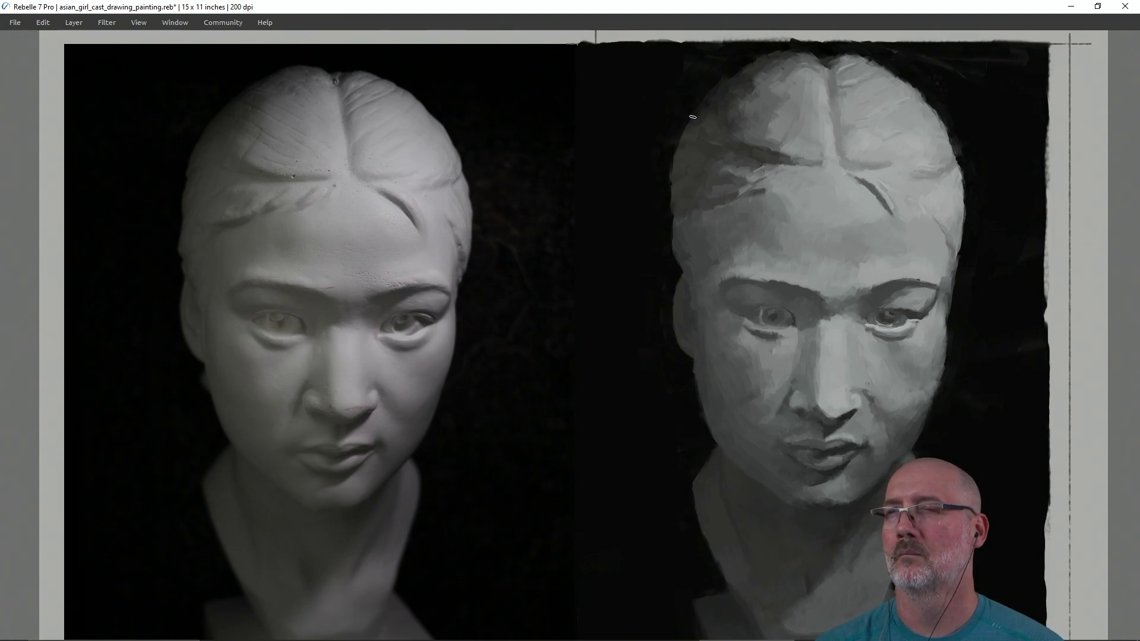
drag(686, 124, 666, 206)
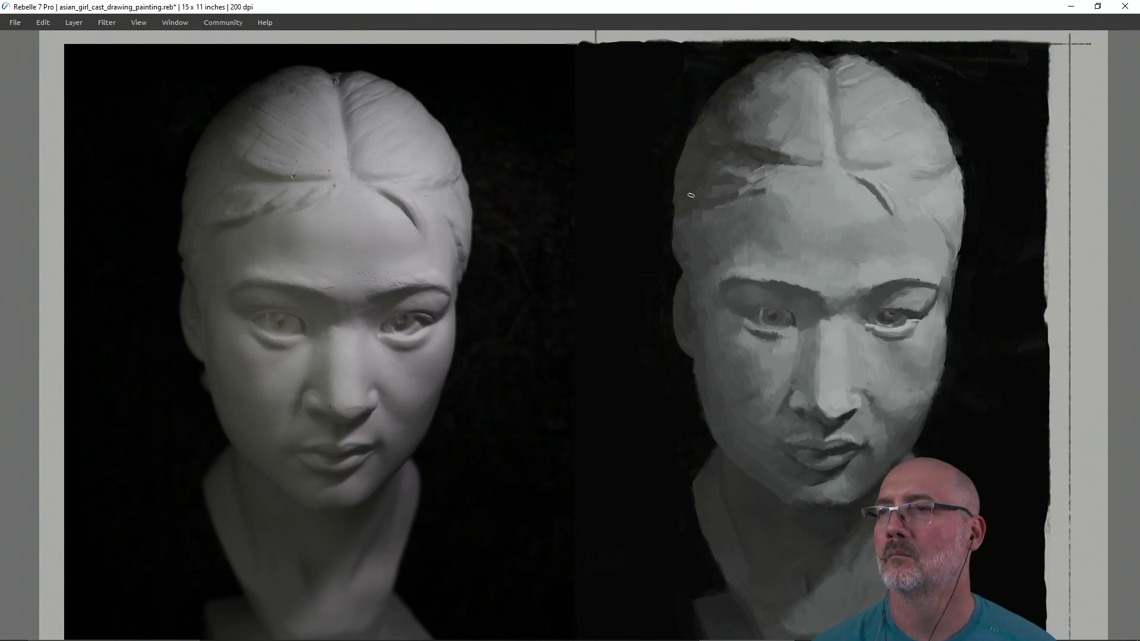
drag(706, 135, 698, 121)
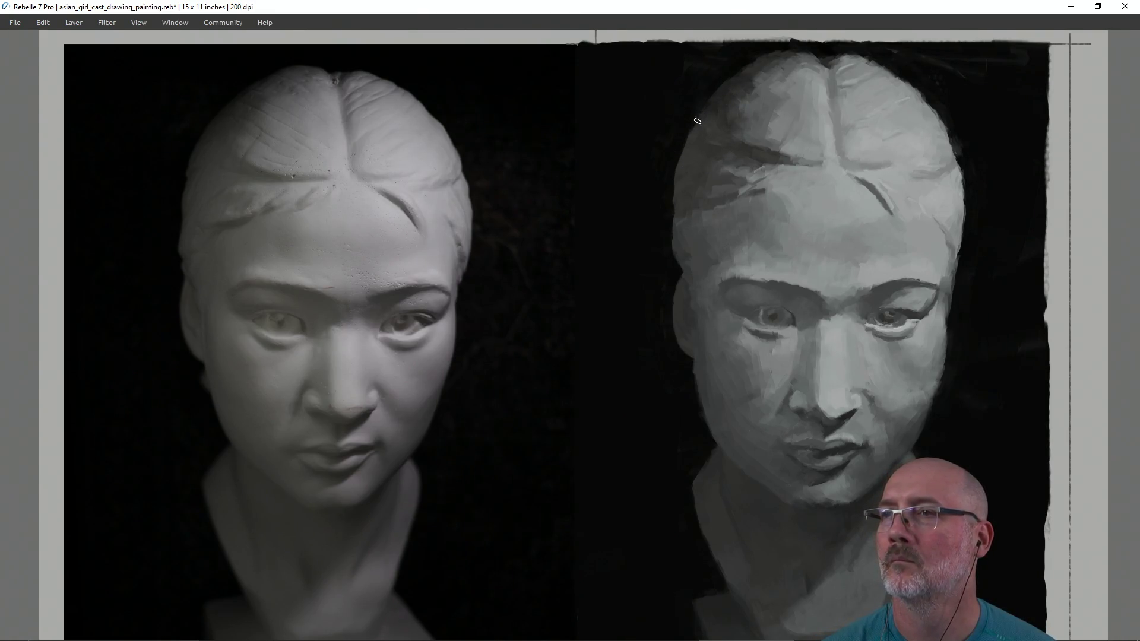
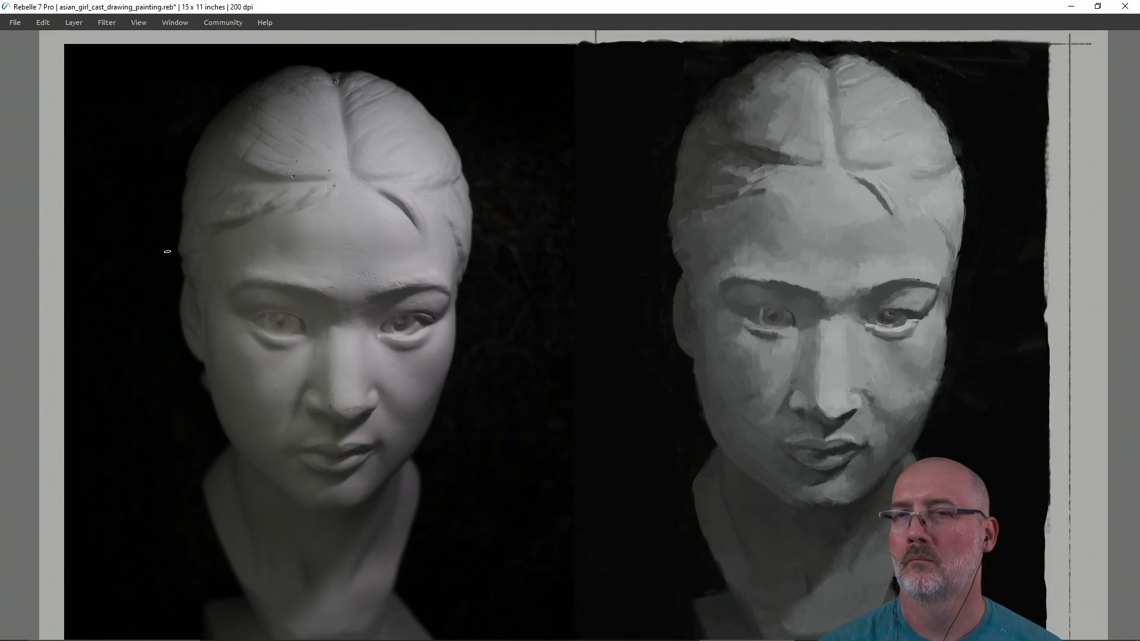
Step: Compare a level across both heads, shrink the brush, and darken and blend the left hair
mouse_move(178, 255)
mouse_down()
mouse_move(688, 224)
mouse_move(693, 250)
mouse_move(677, 254)
mouse_up()
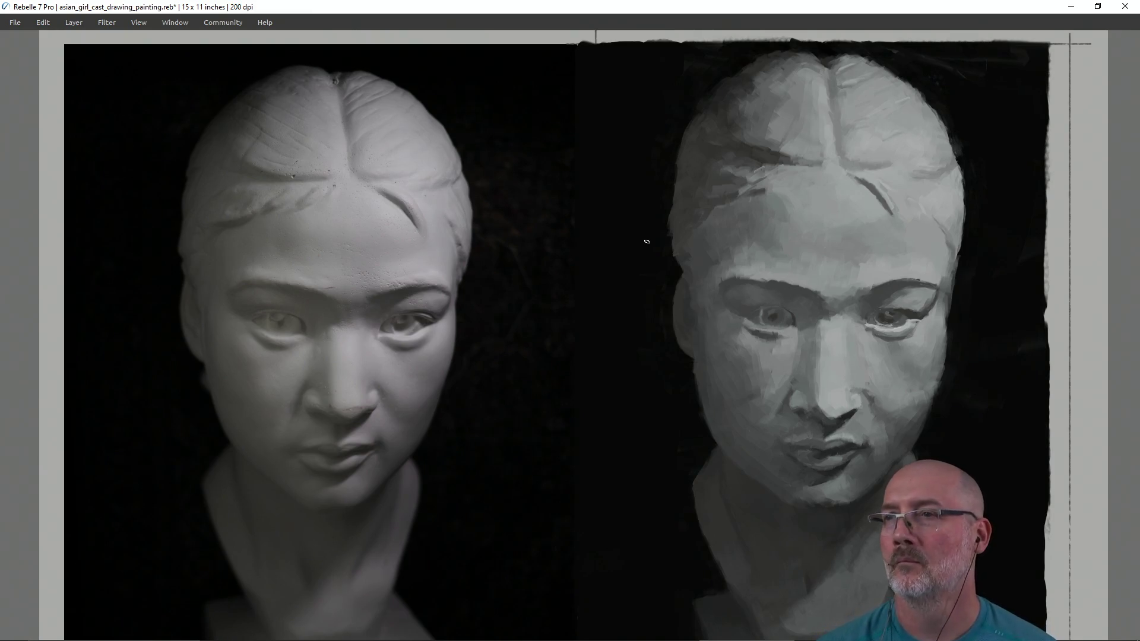
key(bracketleft)
key(bracketleft)
key(bracketleft)
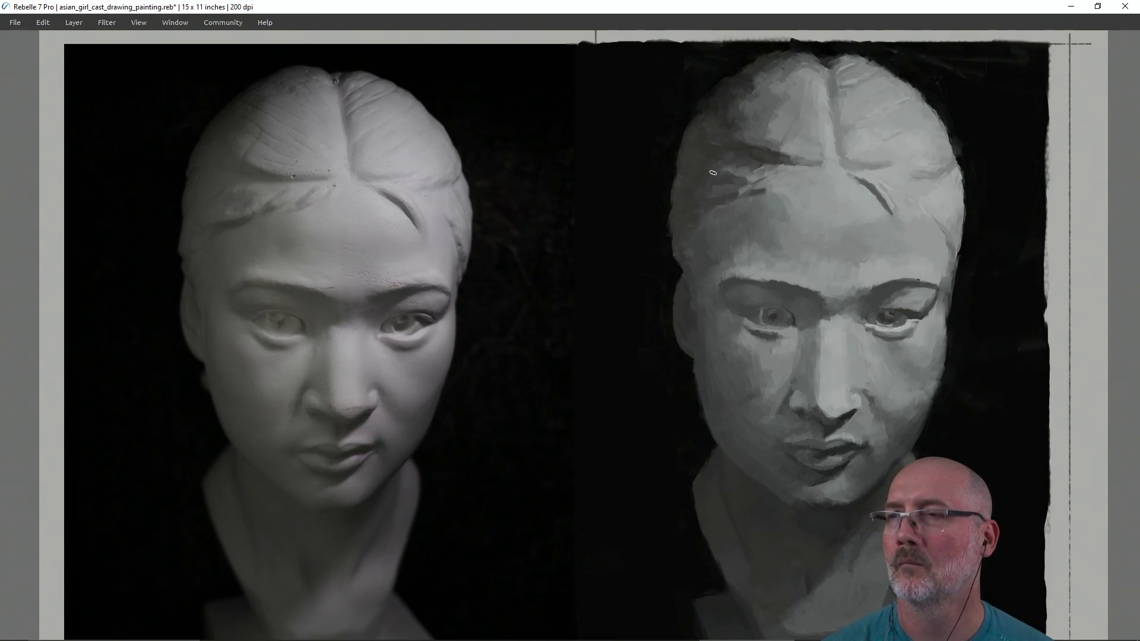
mouse_move(714, 170)
mouse_down()
mouse_move(707, 179)
mouse_move(713, 162)
mouse_up()
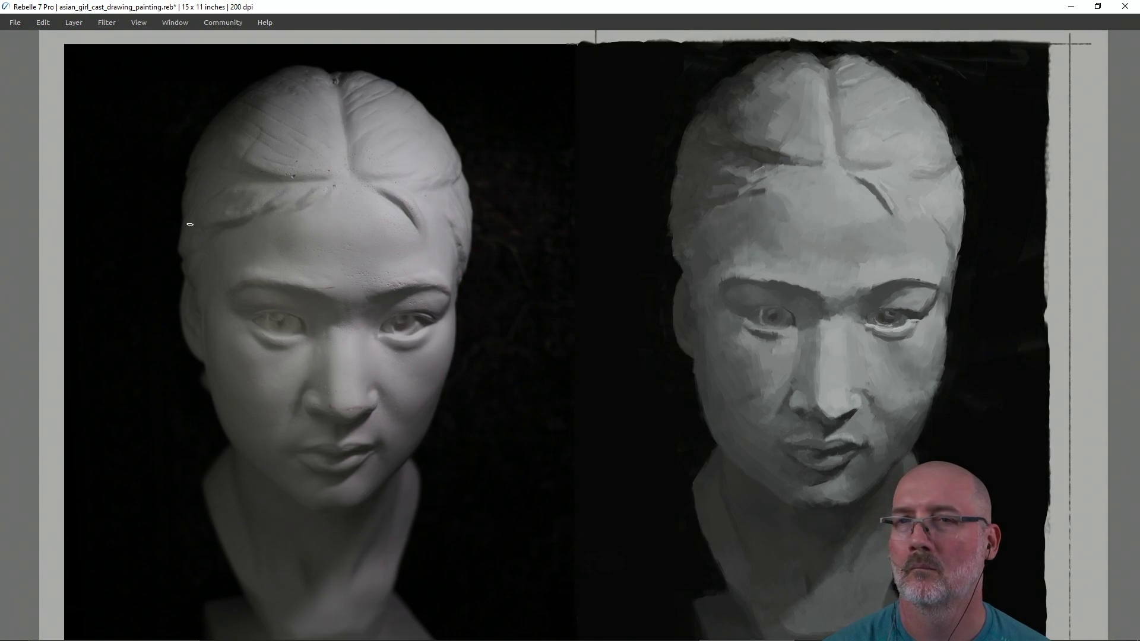
Step: Compare the forehead and hairline heights between the reference and the painting with level guides
mouse_move(222, 231)
mouse_down()
mouse_move(746, 225)
mouse_move(711, 231)
mouse_up()
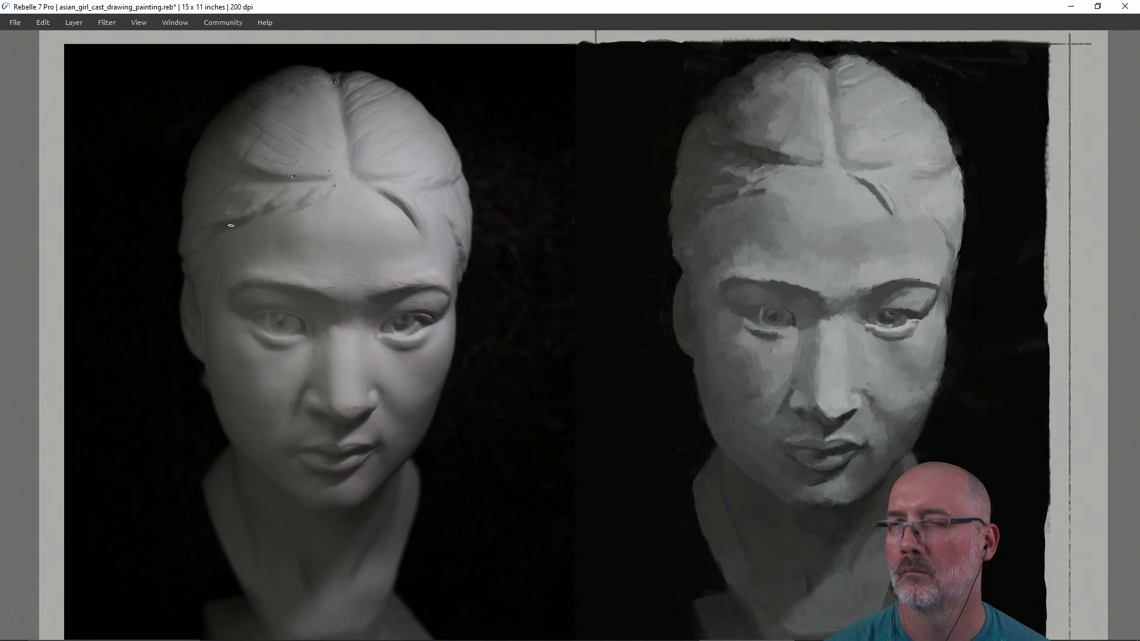
mouse_move(236, 229)
mouse_down()
mouse_move(731, 178)
mouse_move(741, 226)
mouse_up()
mouse_move(353, 302)
mouse_down()
mouse_move(766, 286)
mouse_move(838, 301)
mouse_up()
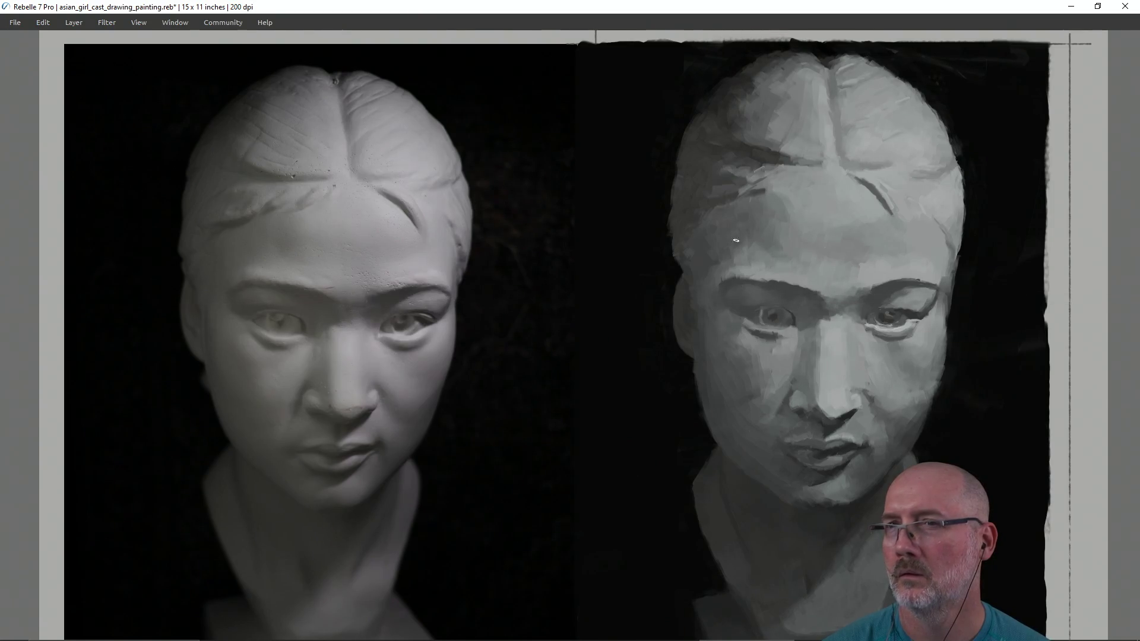
mouse_move(353, 195)
mouse_down()
mouse_move(596, 168)
mouse_move(773, 197)
mouse_move(920, 198)
mouse_move(829, 197)
mouse_up()
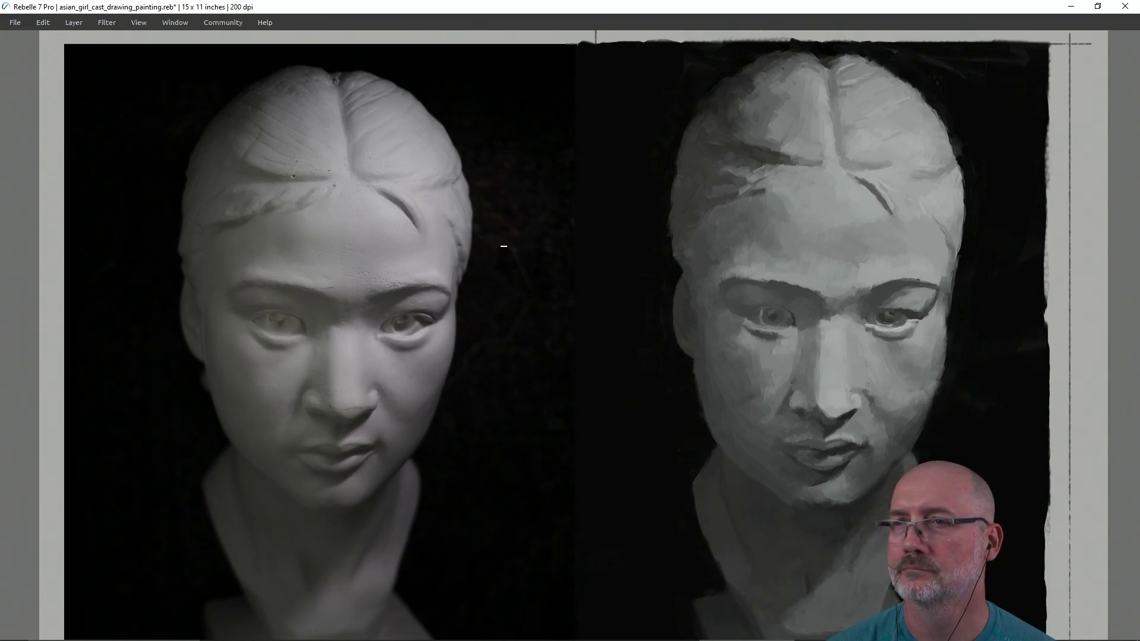
key(shift)
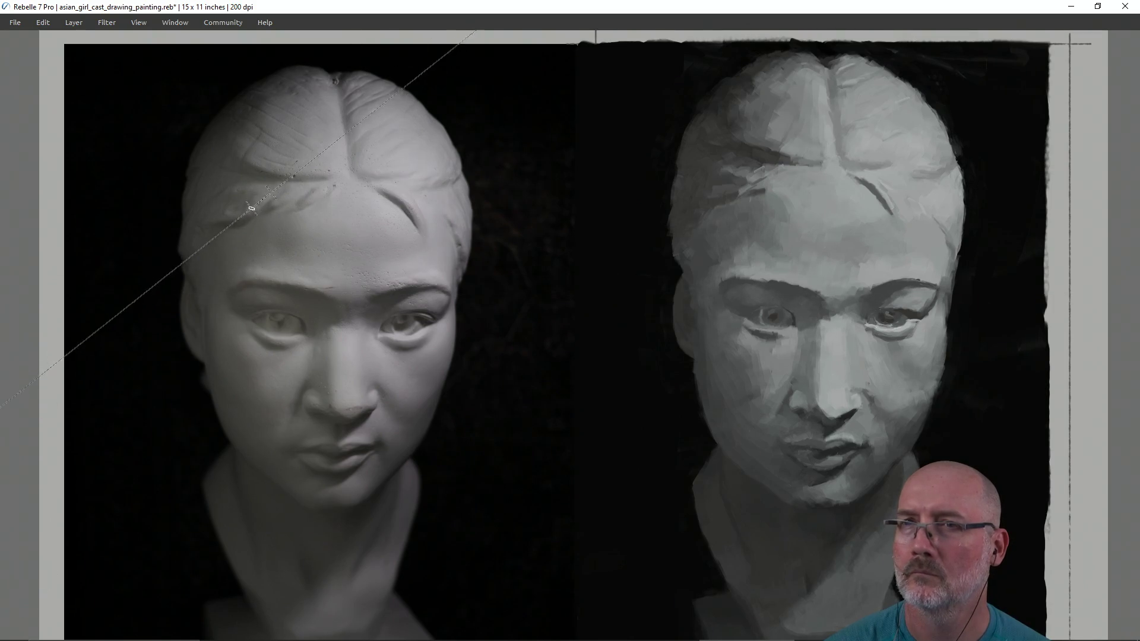
mouse_move(242, 221)
mouse_down()
mouse_move(857, 225)
mouse_move(772, 221)
mouse_up()
mouse_move(834, 168)
mouse_down()
mouse_move(330, 161)
mouse_move(340, 157)
mouse_up()
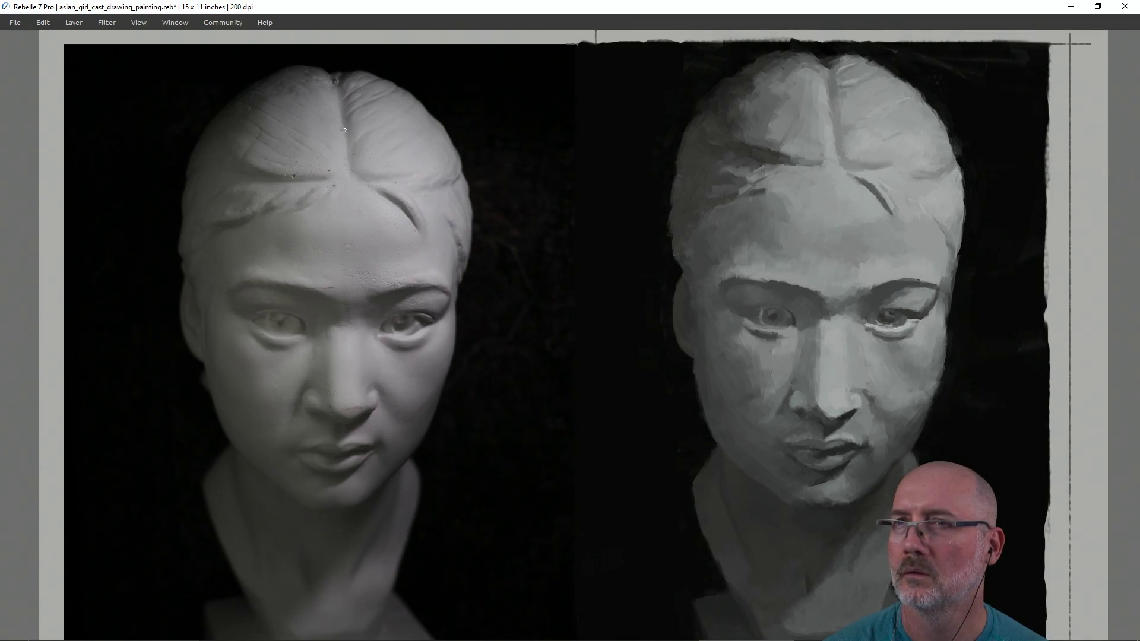
drag(324, 68, 825, 71)
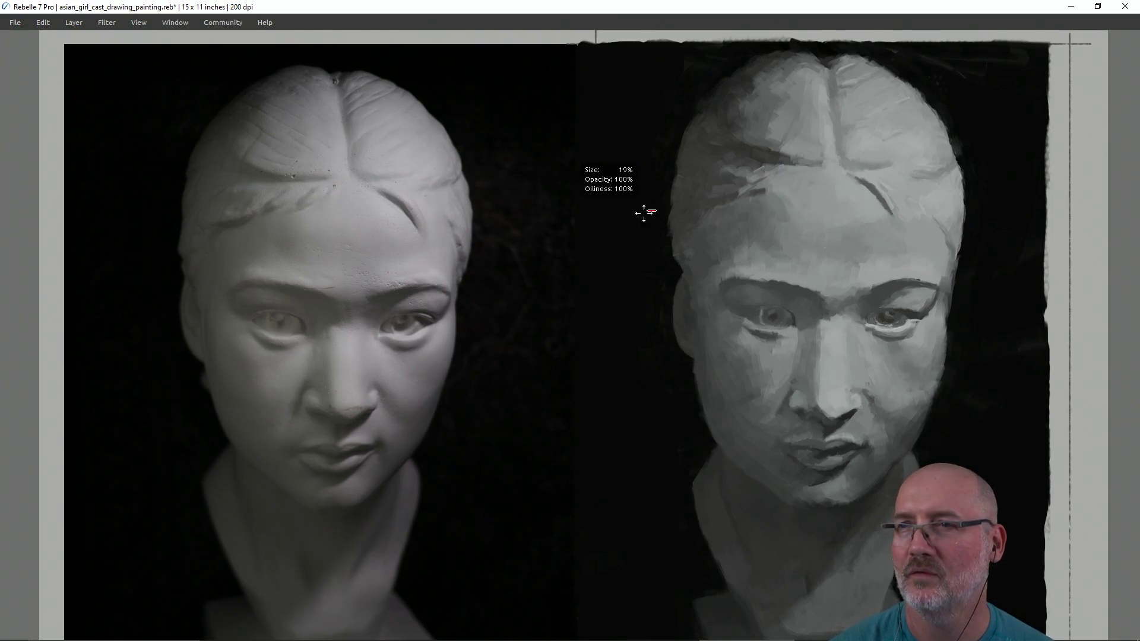
key(shift)
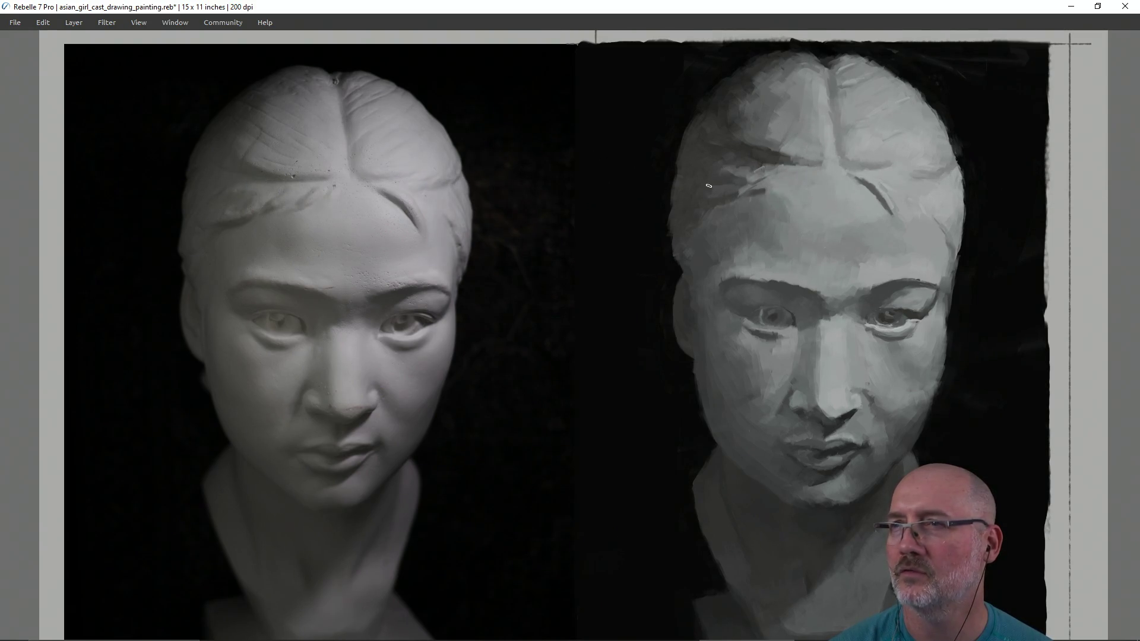
Step: Match the crown height to the reference, reshape the head's top edge, and extend the forehead crease
key(shift)
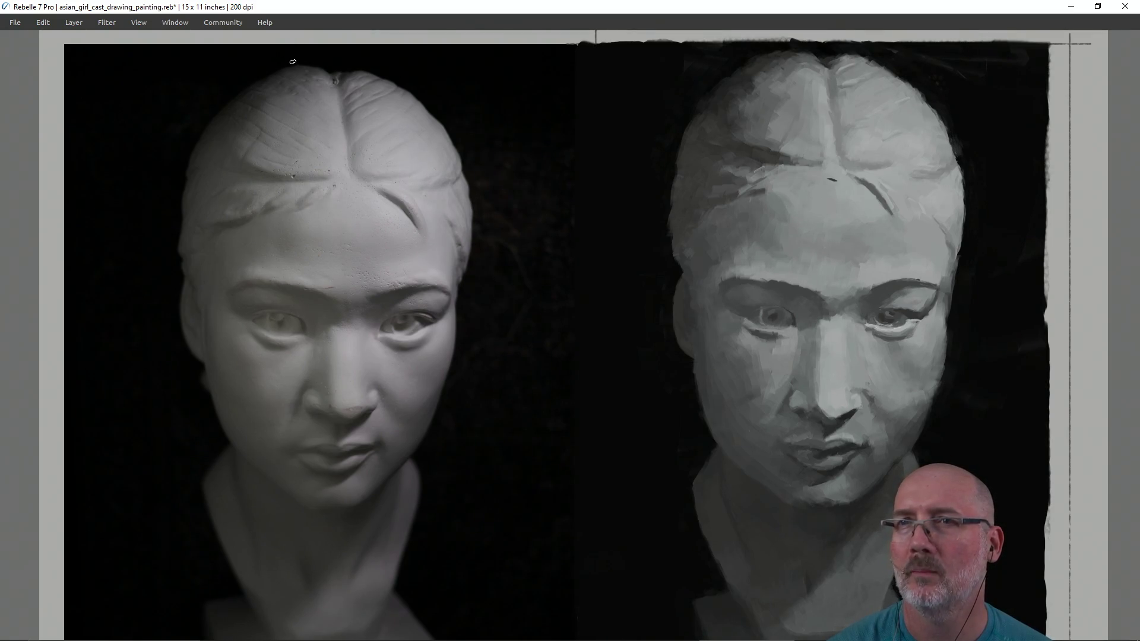
drag(293, 65, 881, 67)
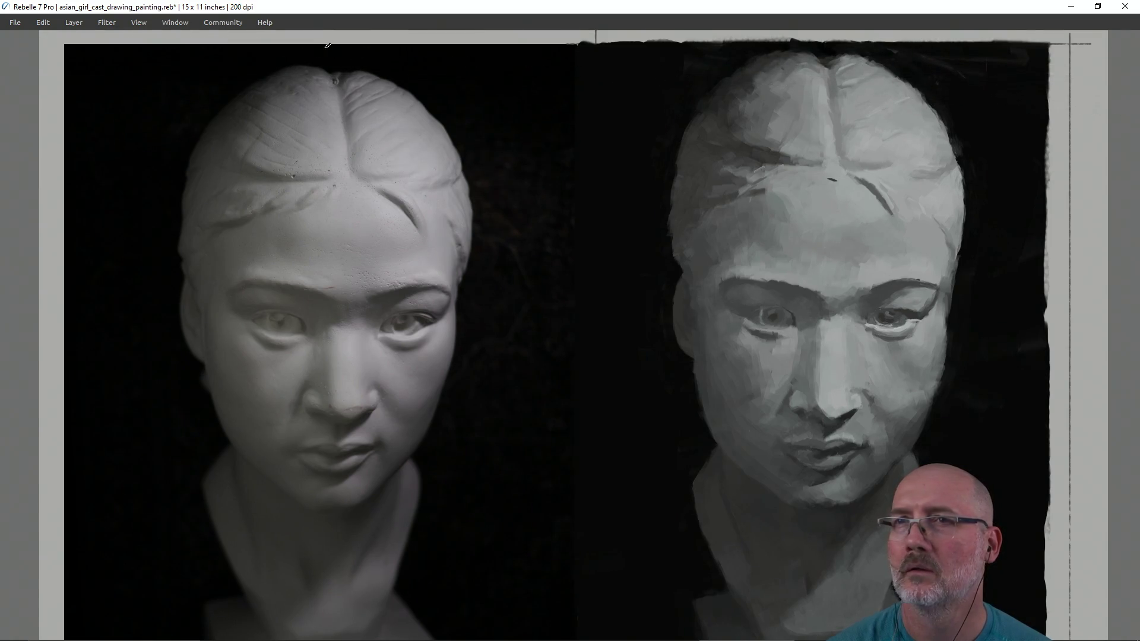
drag(291, 63, 1057, 65)
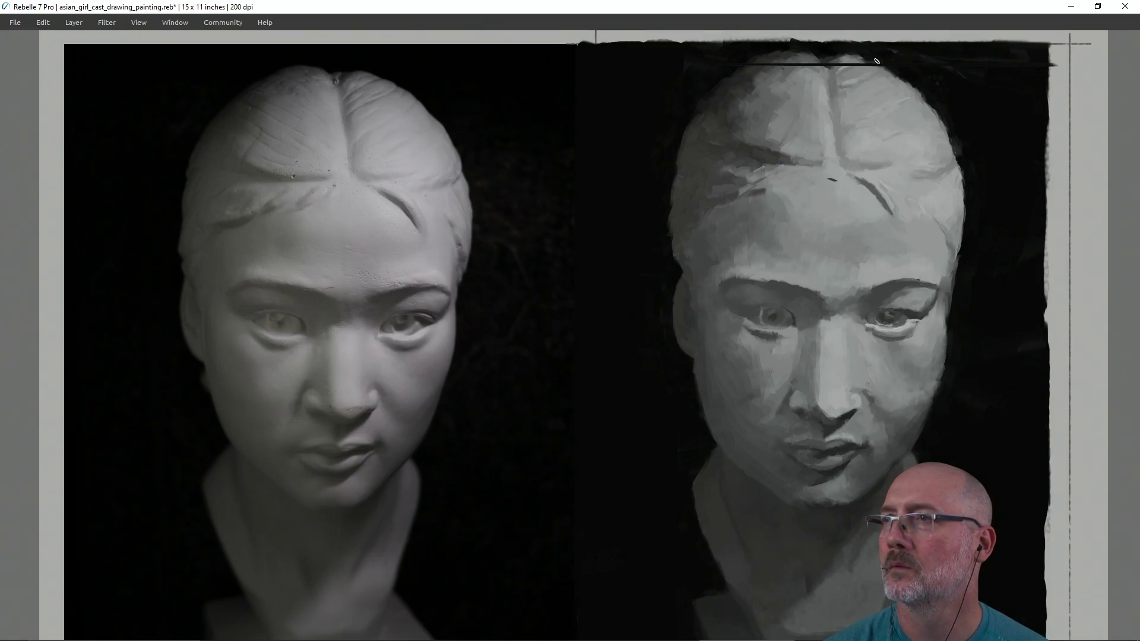
drag(854, 61, 836, 61)
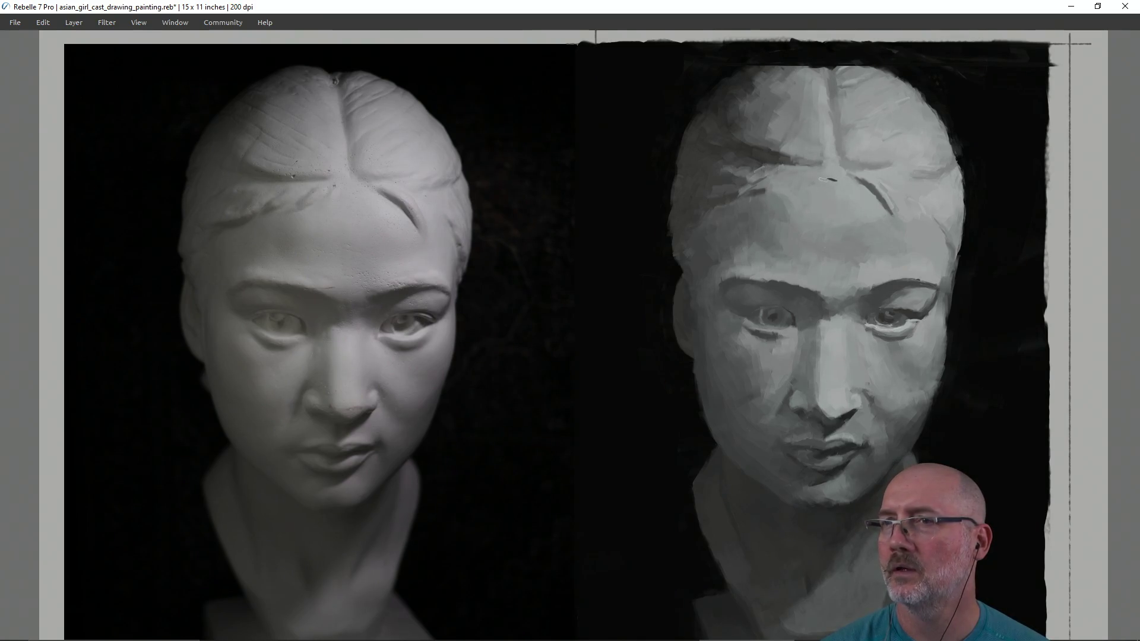
drag(830, 180, 803, 178)
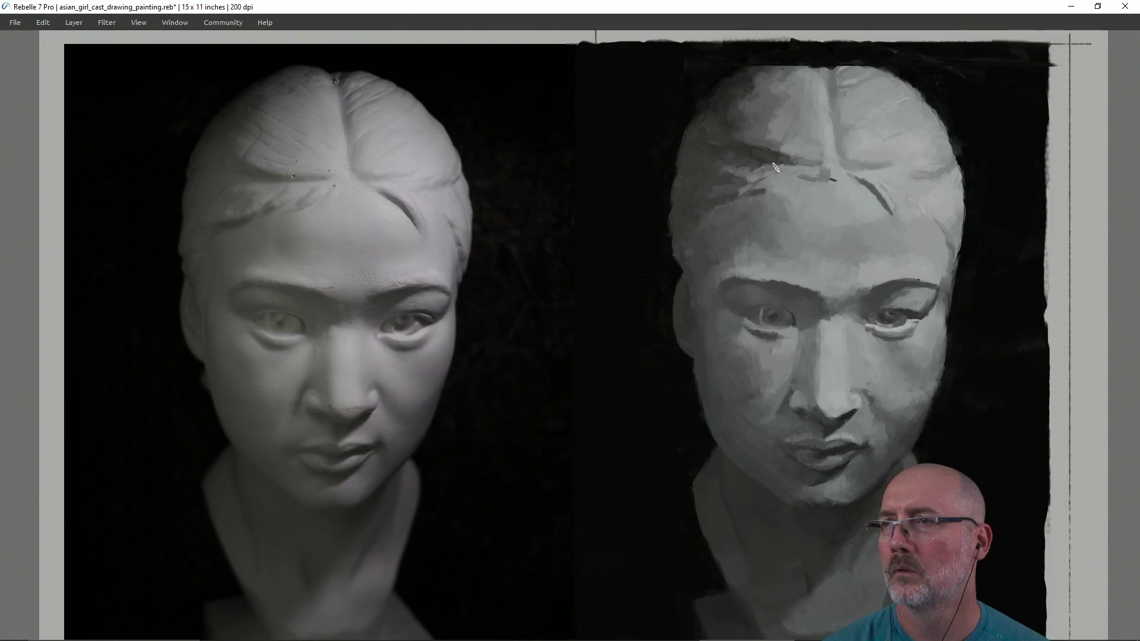
Step: Paint dark strokes along the forehead hair crease to strengthen it and lengthen it leftward
drag(774, 168, 812, 178)
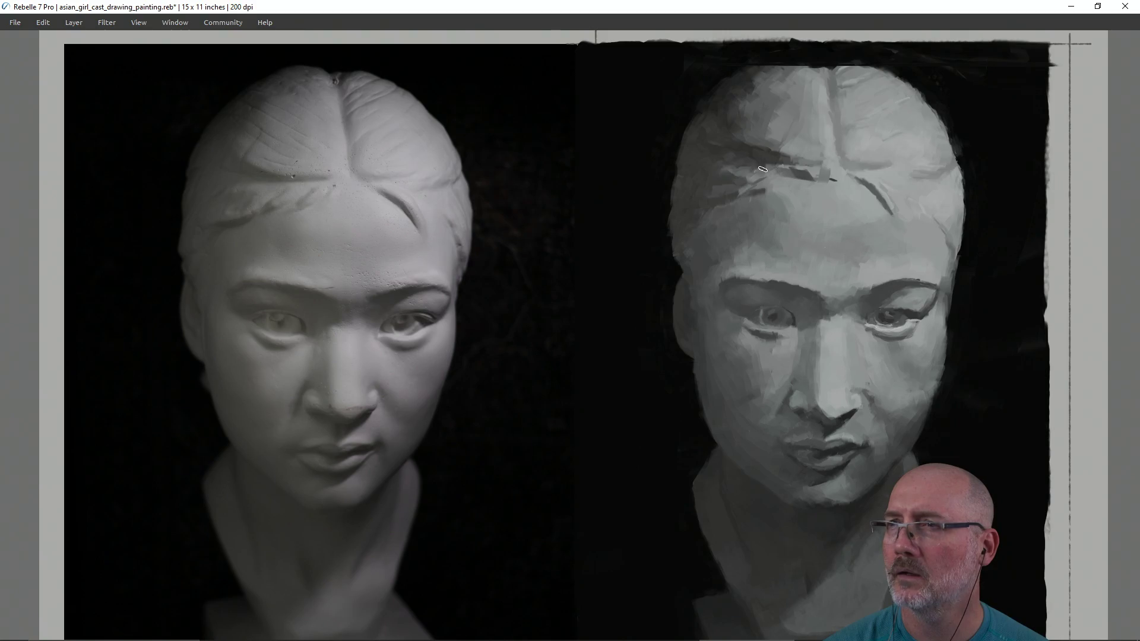
drag(763, 166, 796, 174)
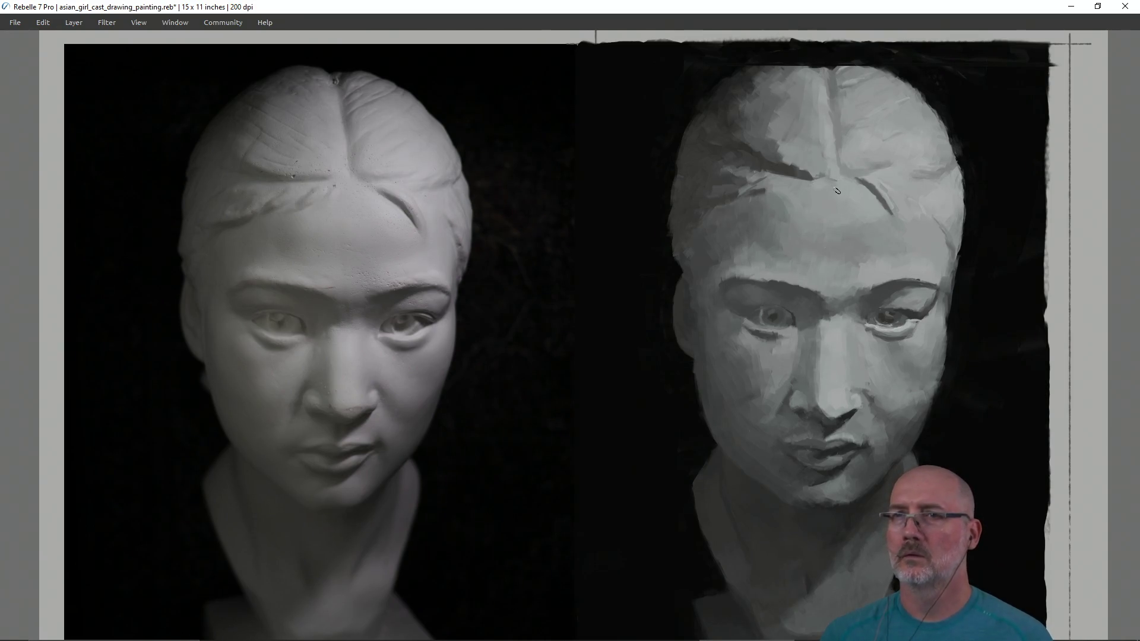
key(shift)
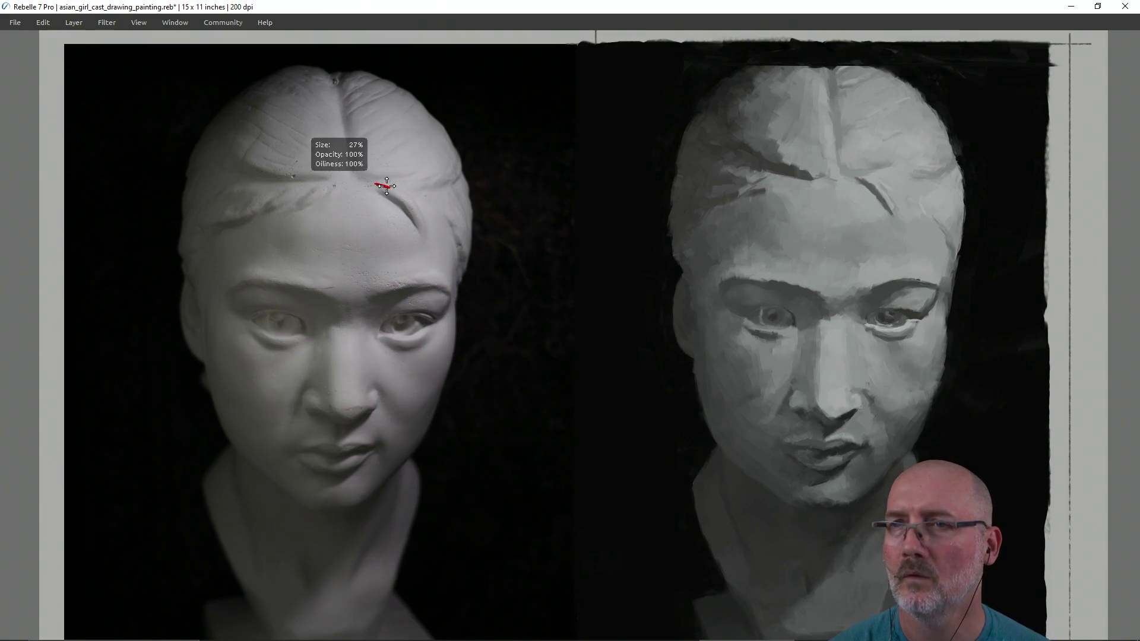
mouse_move(370, 185)
mouse_down()
mouse_move(534, 481)
mouse_move(814, 186)
mouse_move(851, 186)
mouse_up()
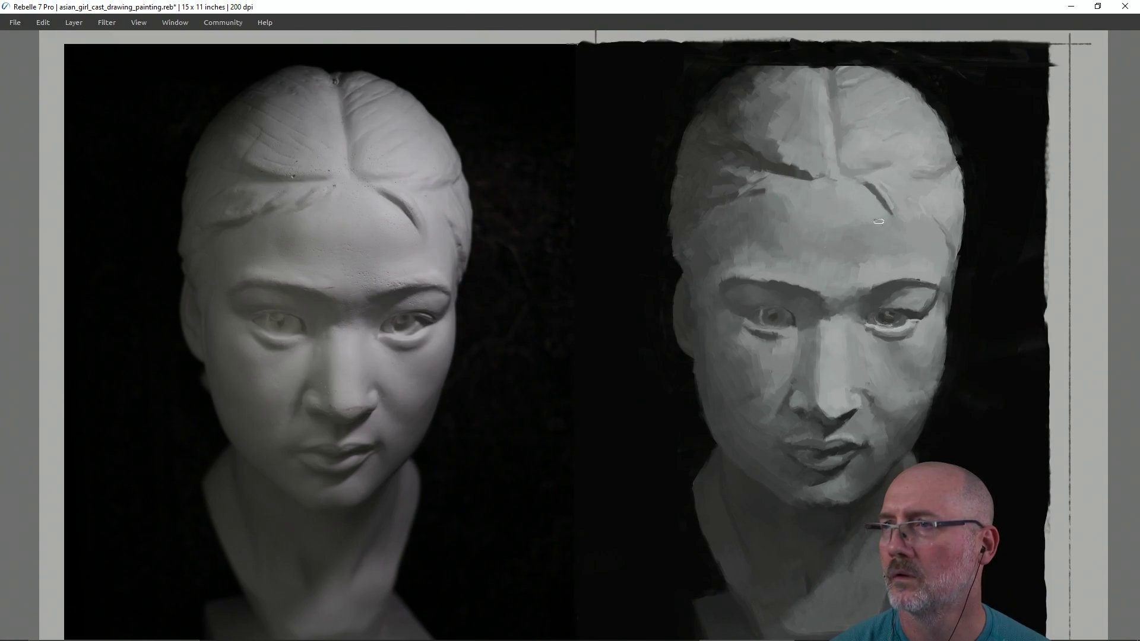
mouse_move(880, 178)
mouse_down()
mouse_move(888, 209)
mouse_move(867, 185)
mouse_up()
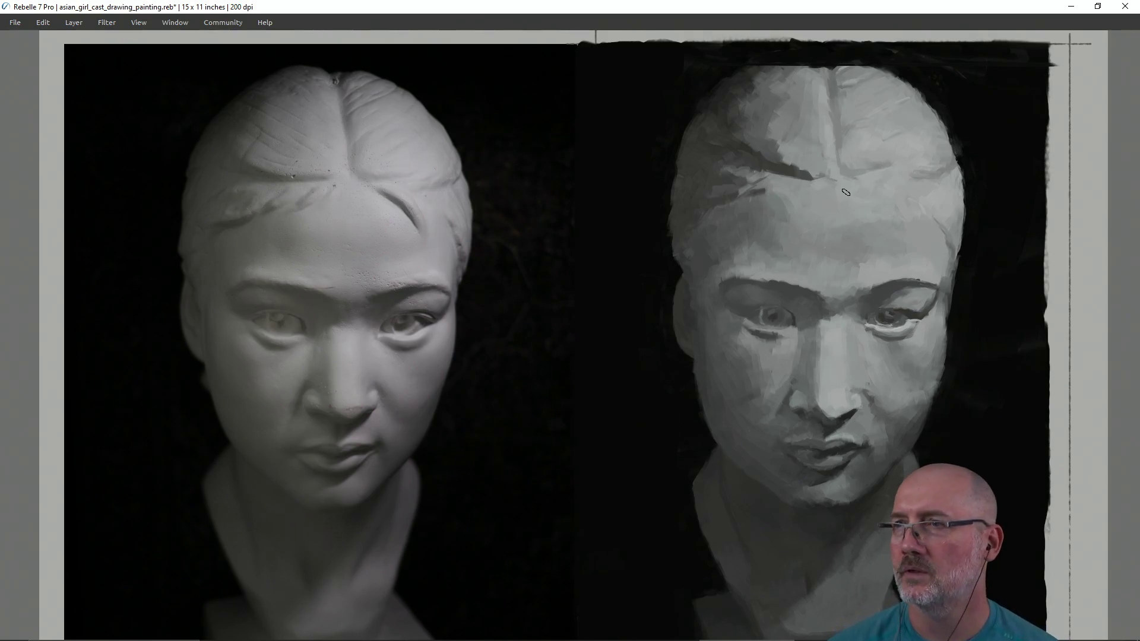
mouse_move(273, 209)
mouse_down()
mouse_move(743, 184)
mouse_move(782, 213)
mouse_up()
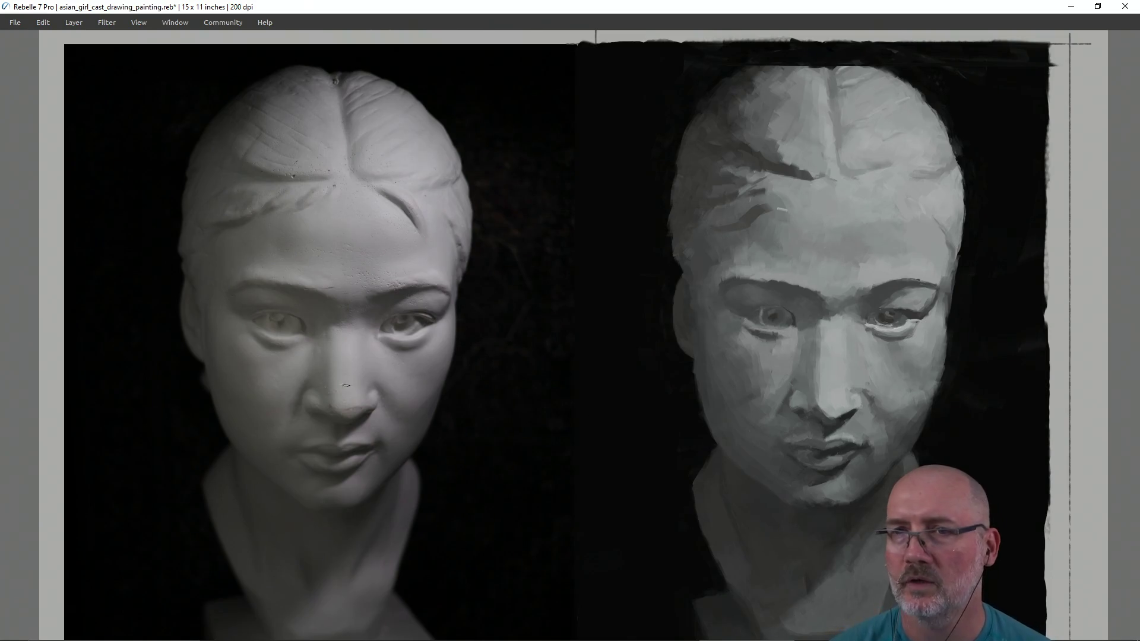
mouse_move(249, 273)
mouse_down()
mouse_move(751, 282)
mouse_move(297, 304)
mouse_move(332, 303)
mouse_up()
mouse_move(847, 330)
mouse_down()
mouse_move(606, 344)
mouse_move(600, 320)
mouse_up()
mouse_move(820, 428)
mouse_down()
mouse_move(439, 374)
mouse_move(306, 430)
mouse_move(351, 429)
mouse_up()
mouse_move(823, 452)
mouse_down()
mouse_move(332, 466)
mouse_move(336, 455)
mouse_up()
mouse_move(351, 180)
mouse_down()
mouse_move(886, 184)
mouse_move(837, 157)
mouse_move(836, 185)
mouse_up()
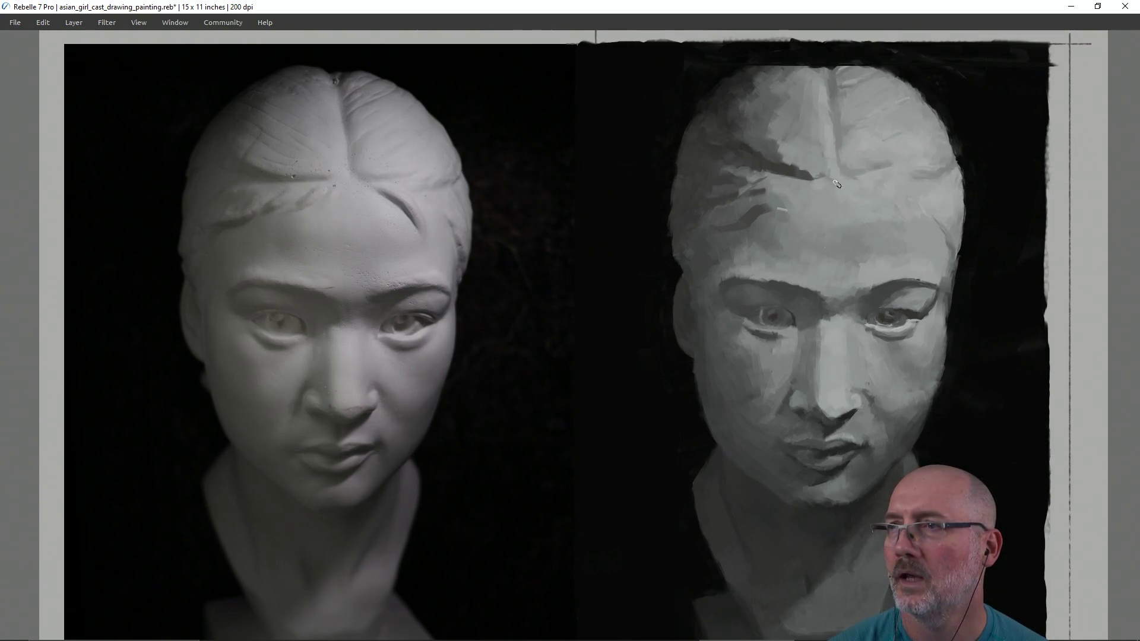
mouse_move(232, 228)
mouse_down()
mouse_move(591, 220)
mouse_move(720, 229)
mouse_up()
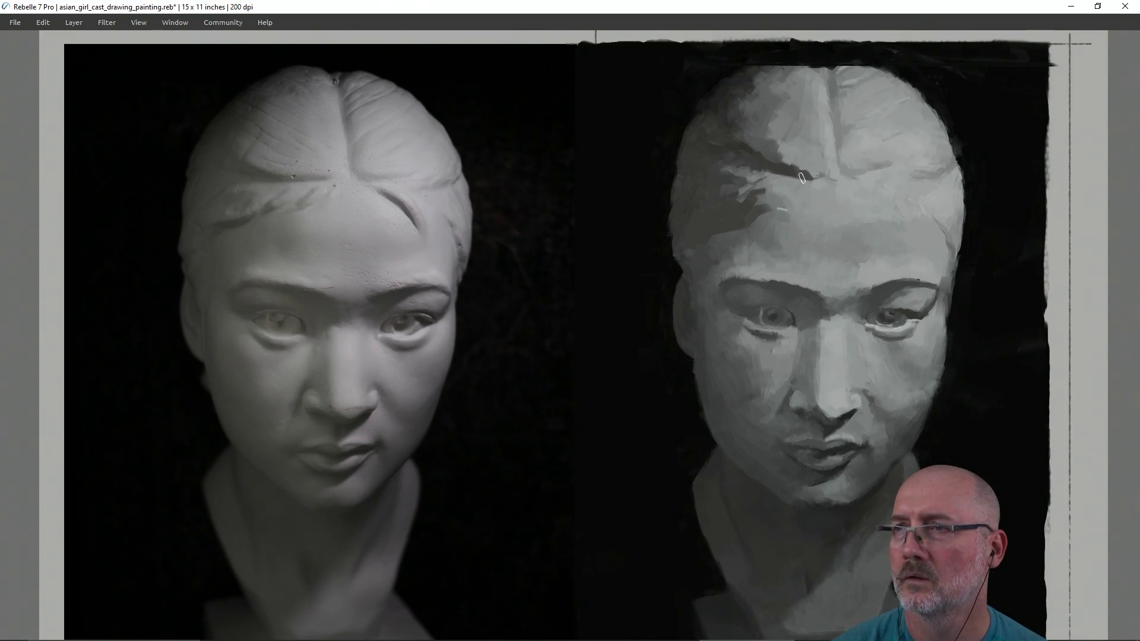
mouse_move(278, 185)
mouse_down()
mouse_move(789, 180)
mouse_move(756, 188)
mouse_up()
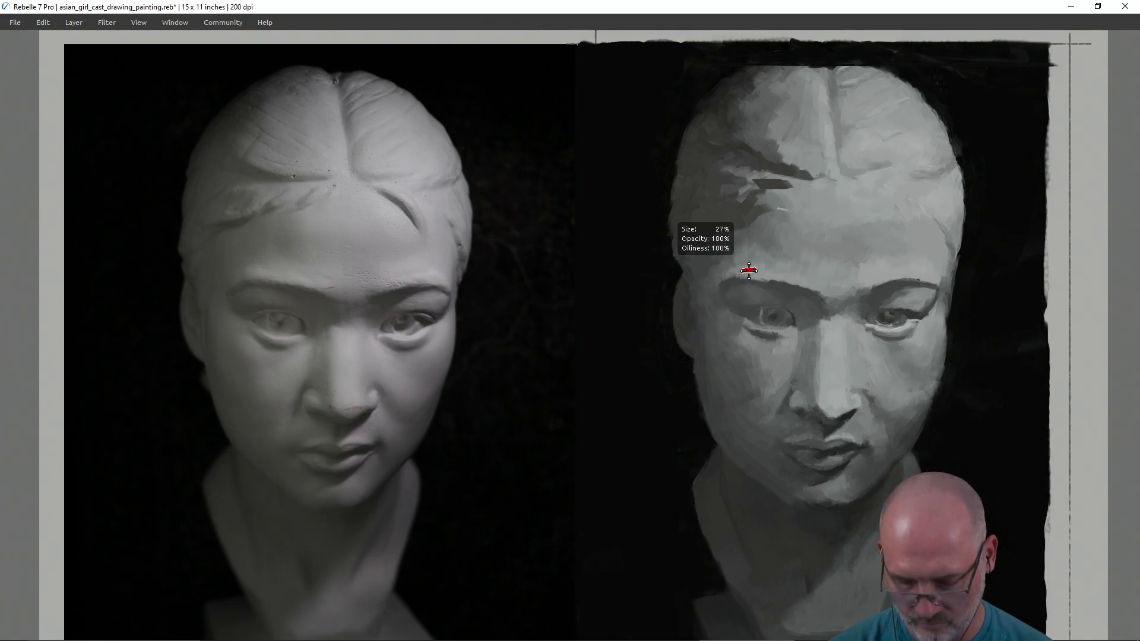
Step: Darken the forehead shadow near the hairline, then check forehead and brow levels against the reference
mouse_move(795, 178)
mouse_down()
mouse_move(752, 181)
mouse_move(773, 177)
mouse_move(755, 172)
mouse_move(737, 196)
mouse_move(748, 167)
mouse_move(709, 175)
mouse_move(728, 195)
mouse_up()
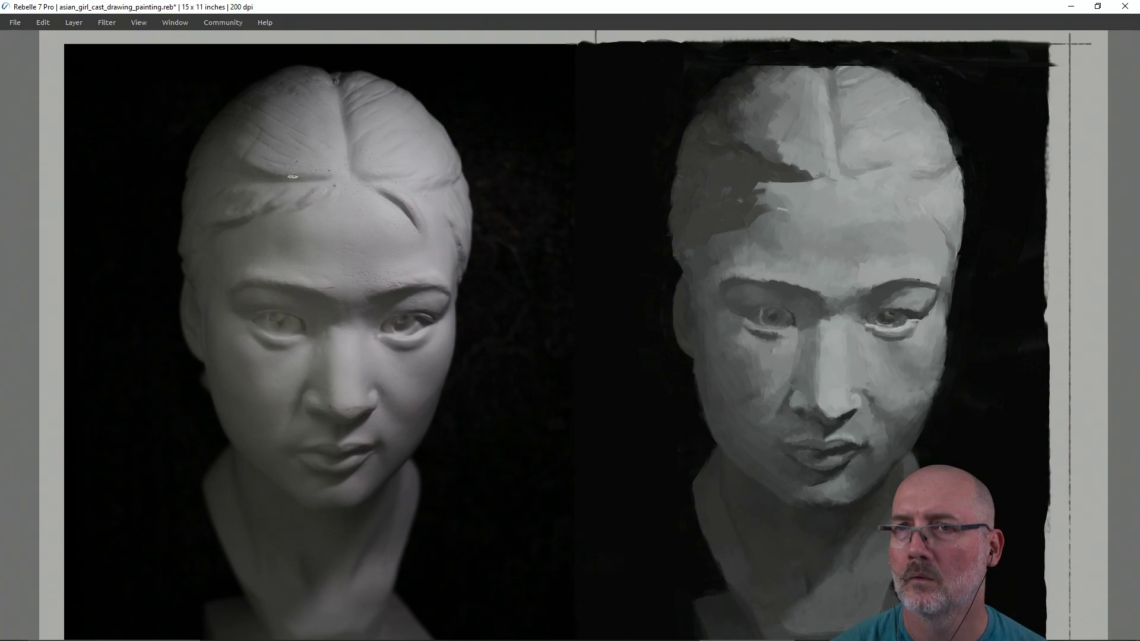
drag(267, 174, 767, 171)
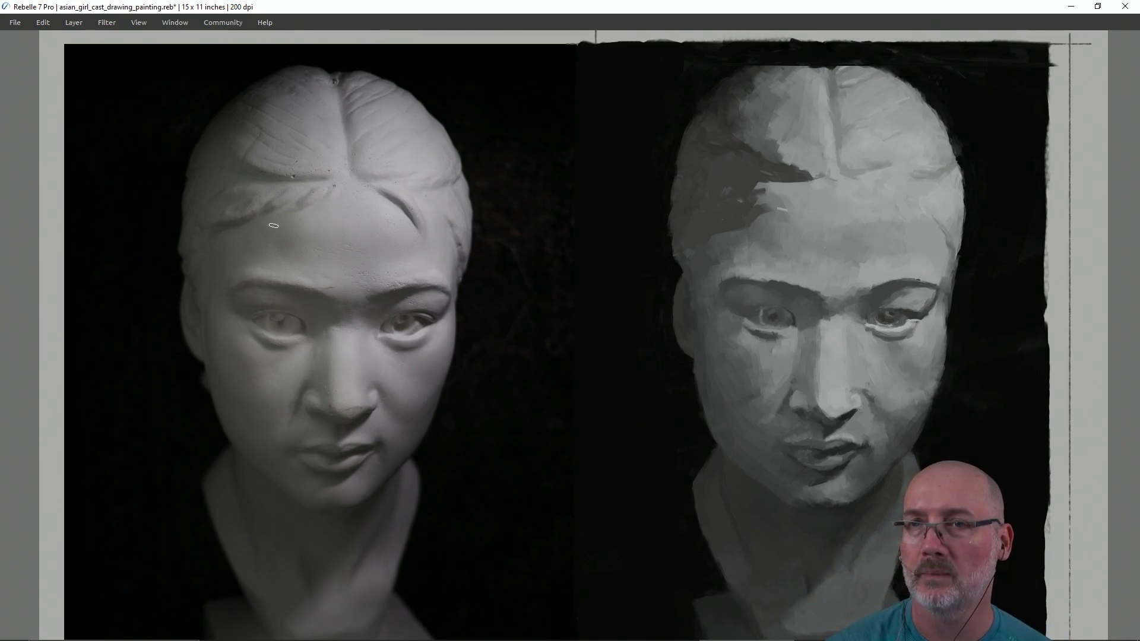
mouse_move(263, 182)
mouse_down()
mouse_move(766, 186)
mouse_move(891, 203)
mouse_move(909, 191)
mouse_move(743, 190)
mouse_move(822, 186)
mouse_up()
key(Escape)
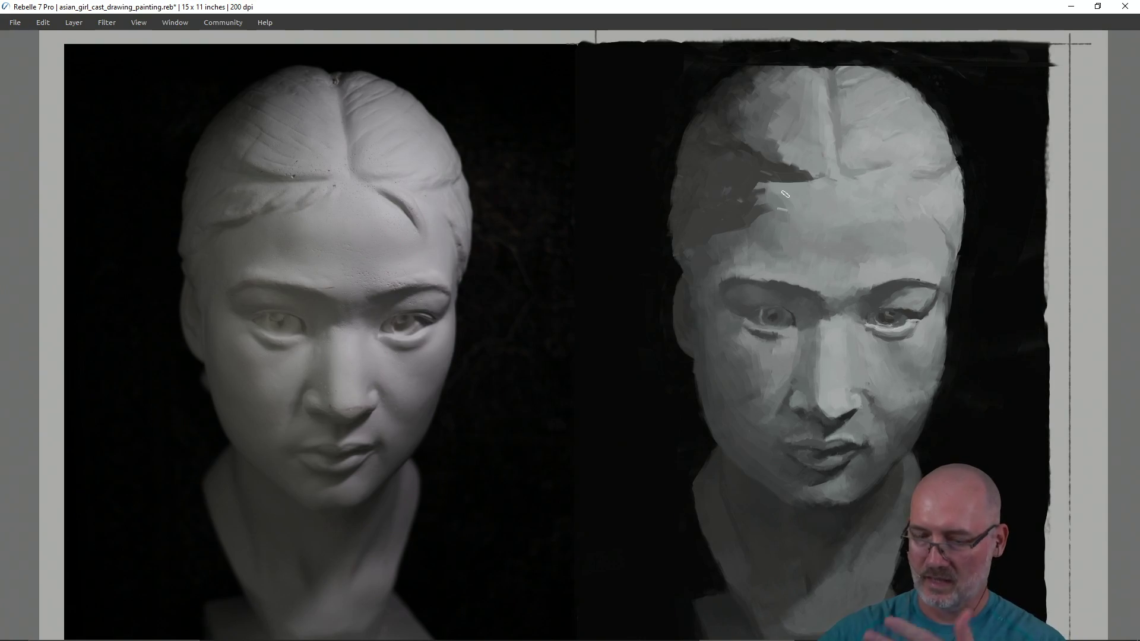
key(b)
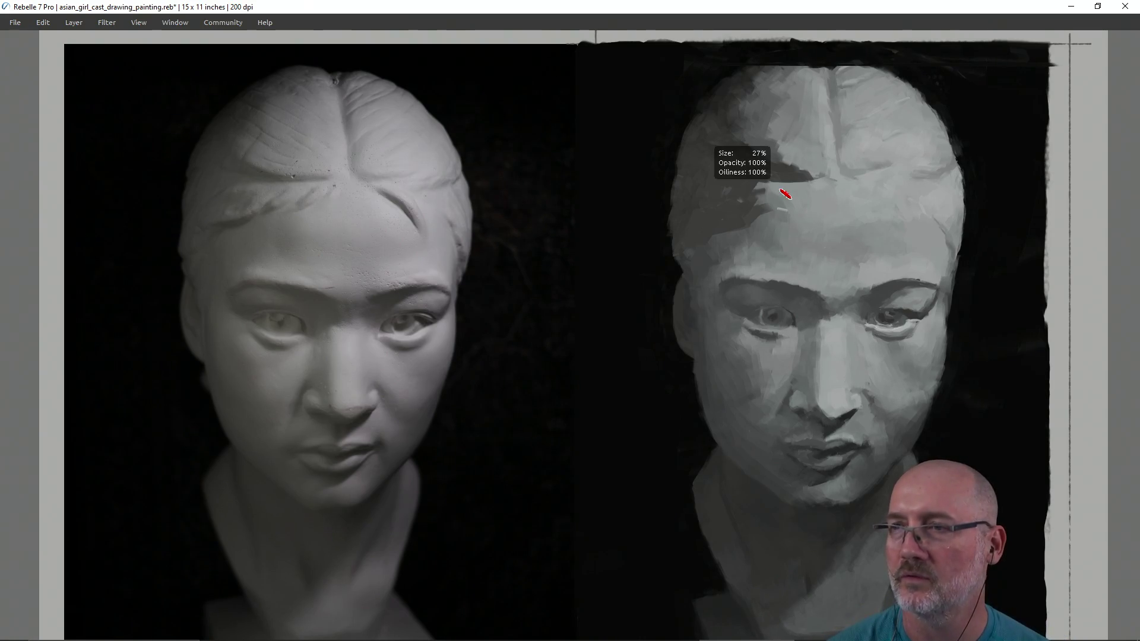
Step: Draw red forehead diagonals, a nose-bridge circle, a brow arc and nose hatching, then clear them
drag(738, 223, 769, 198)
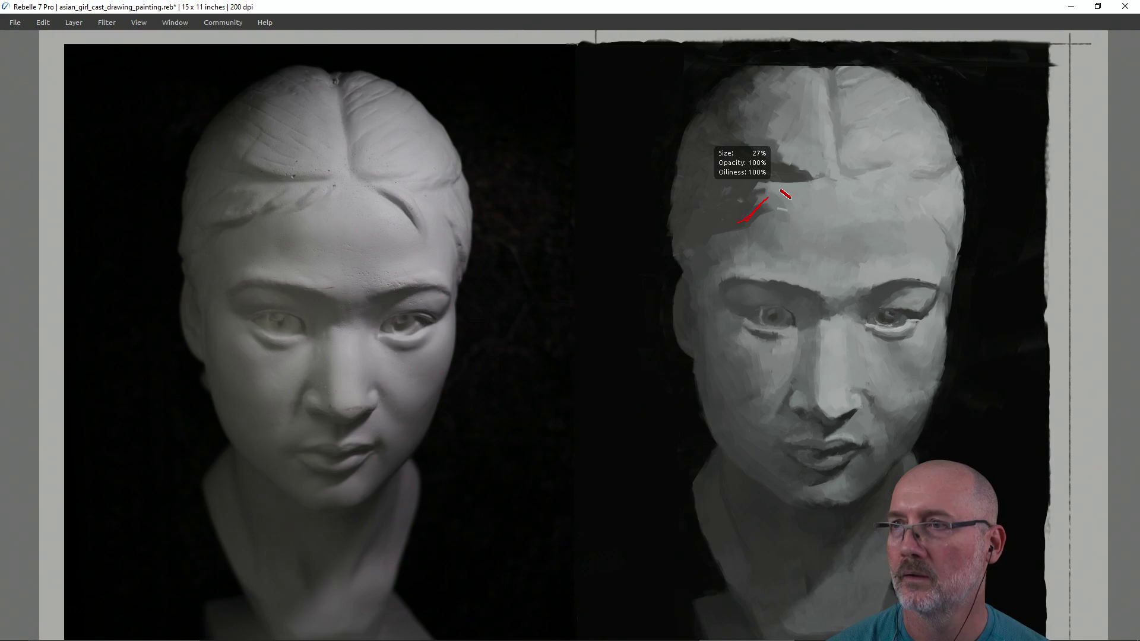
mouse_move(689, 300)
mouse_down()
mouse_move(816, 192)
mouse_move(790, 216)
mouse_up()
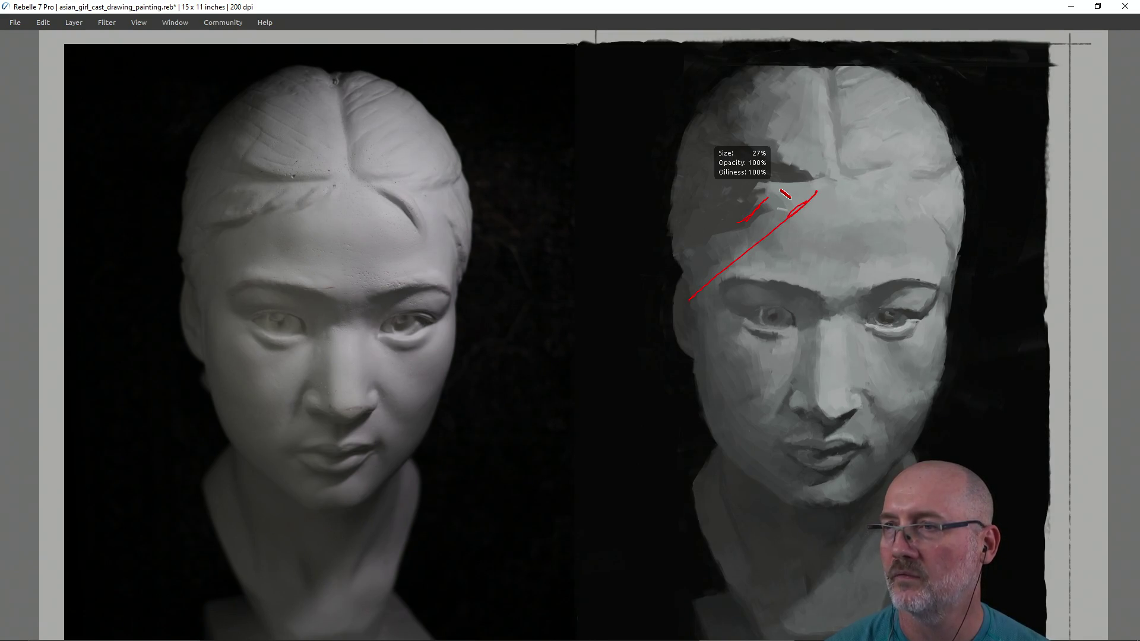
mouse_move(848, 322)
mouse_down()
mouse_move(838, 350)
mouse_move(846, 336)
mouse_up()
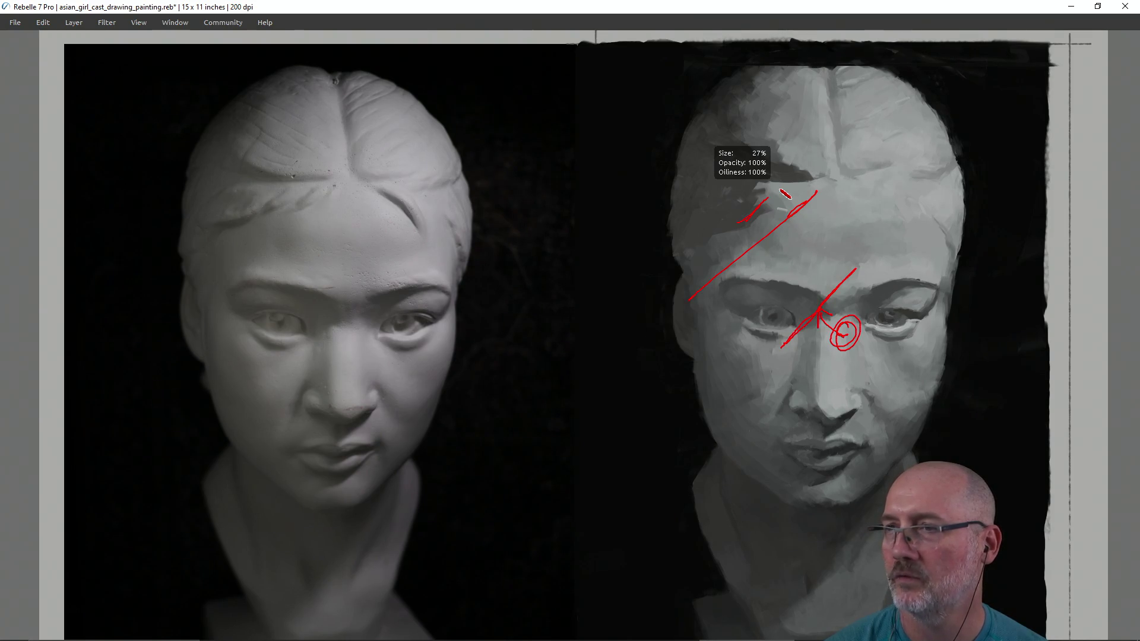
drag(786, 229, 761, 250)
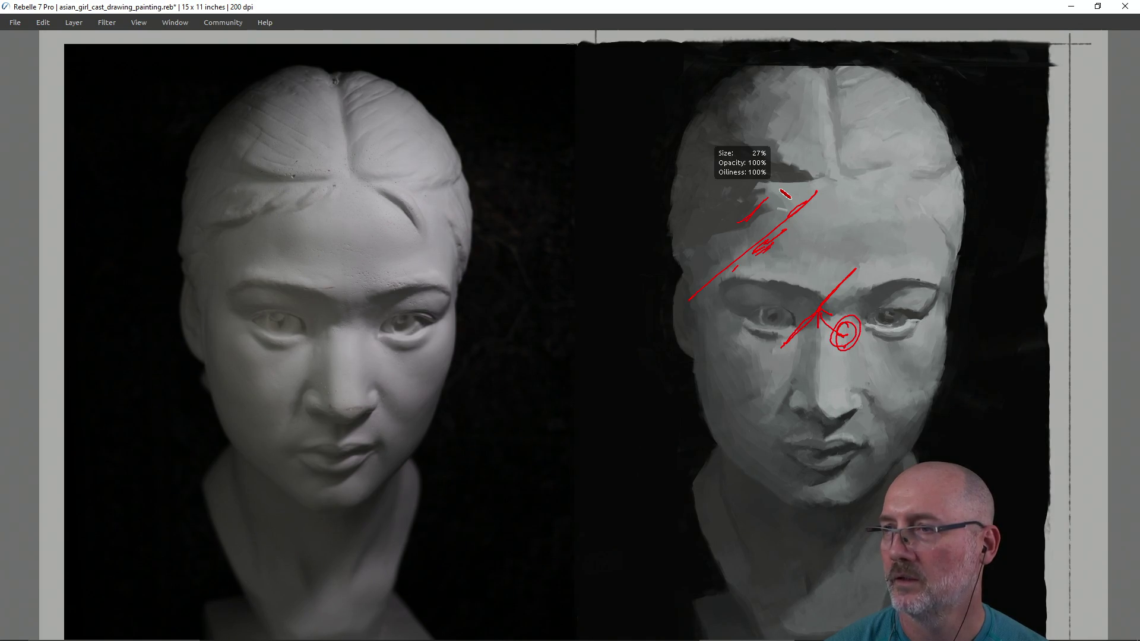
mouse_move(904, 305)
mouse_down()
mouse_move(849, 310)
mouse_move(823, 368)
mouse_move(833, 336)
mouse_up()
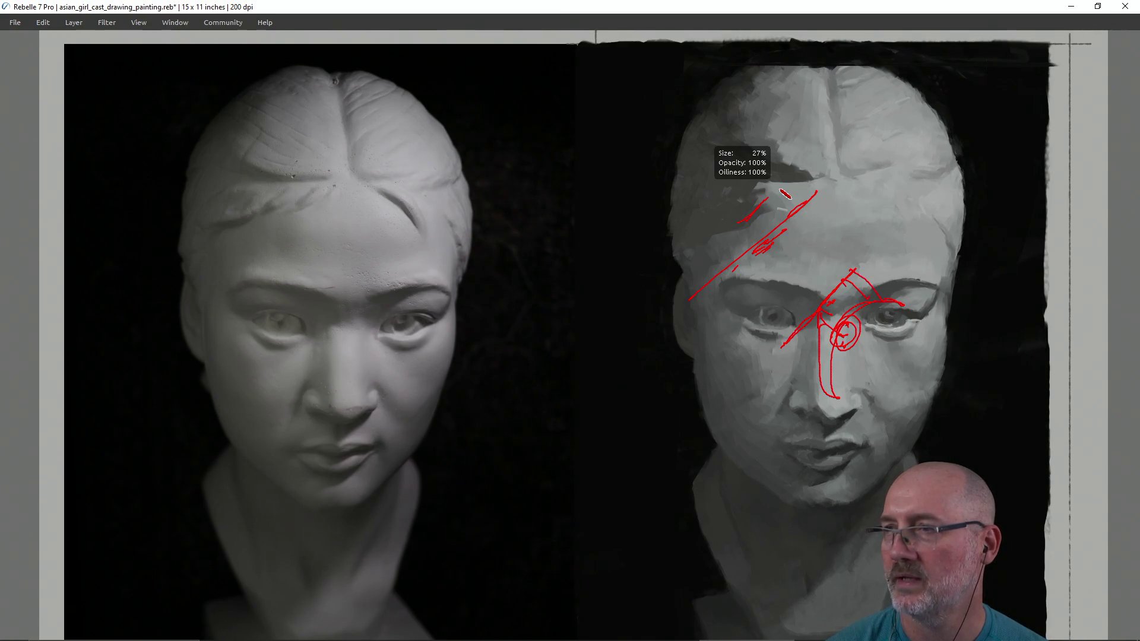
mouse_move(851, 259)
mouse_down()
mouse_move(877, 286)
mouse_move(882, 270)
mouse_up()
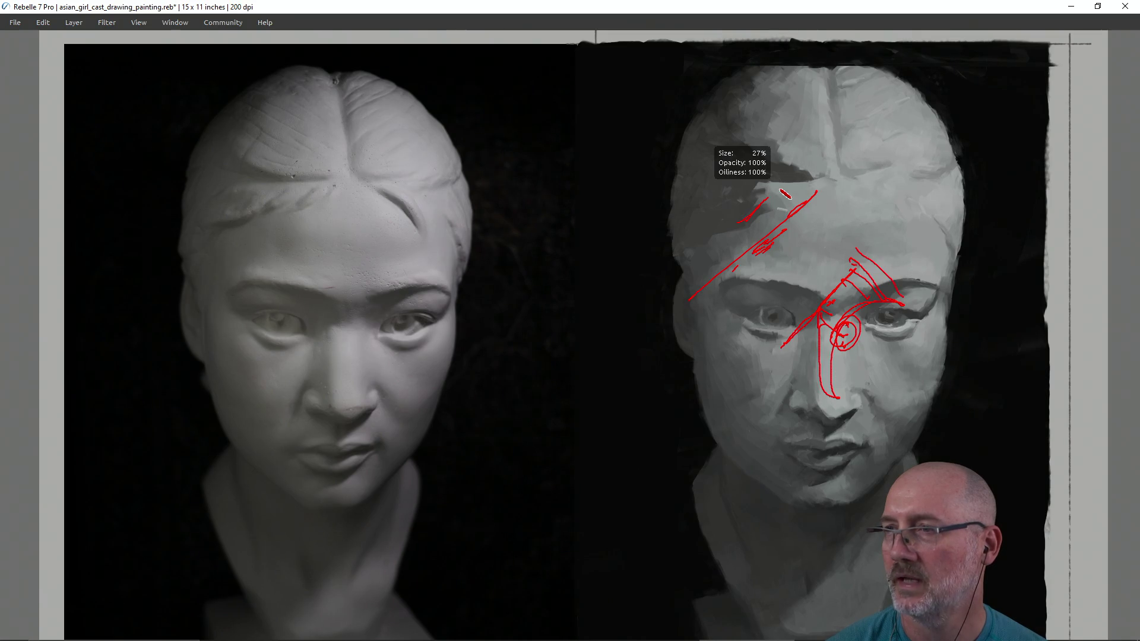
drag(825, 329, 778, 388)
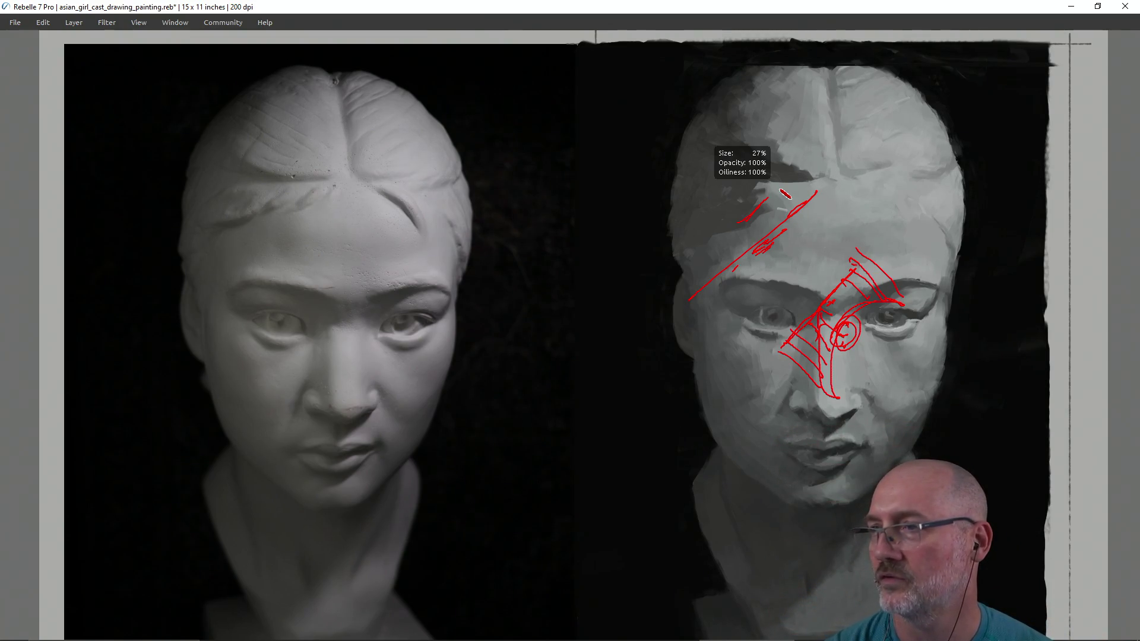
drag(863, 255, 877, 235)
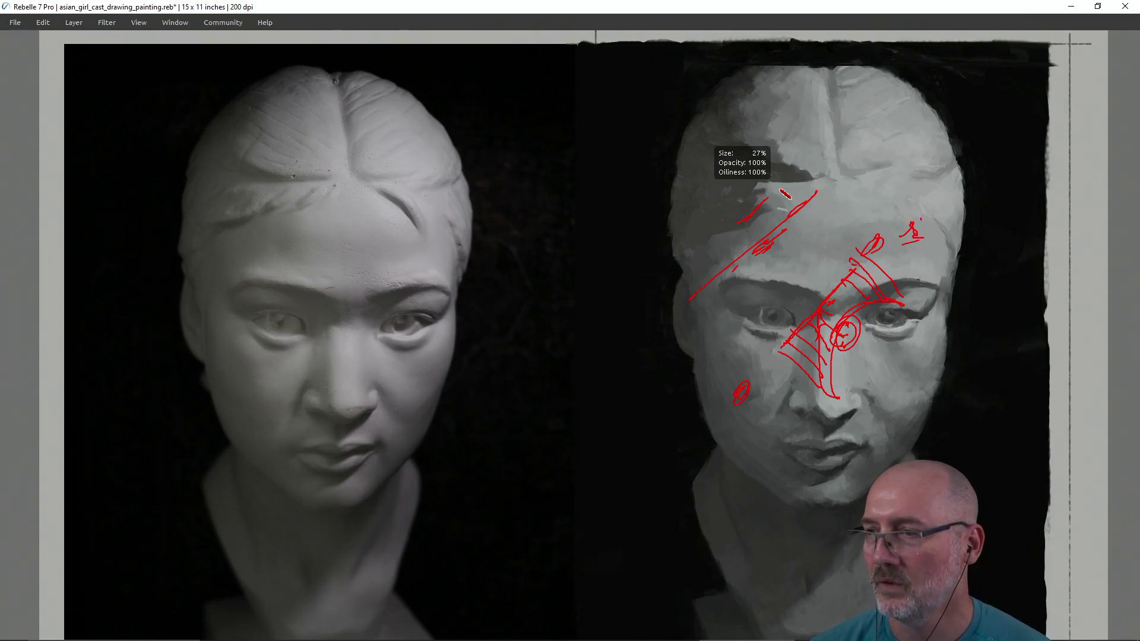
key(Escape)
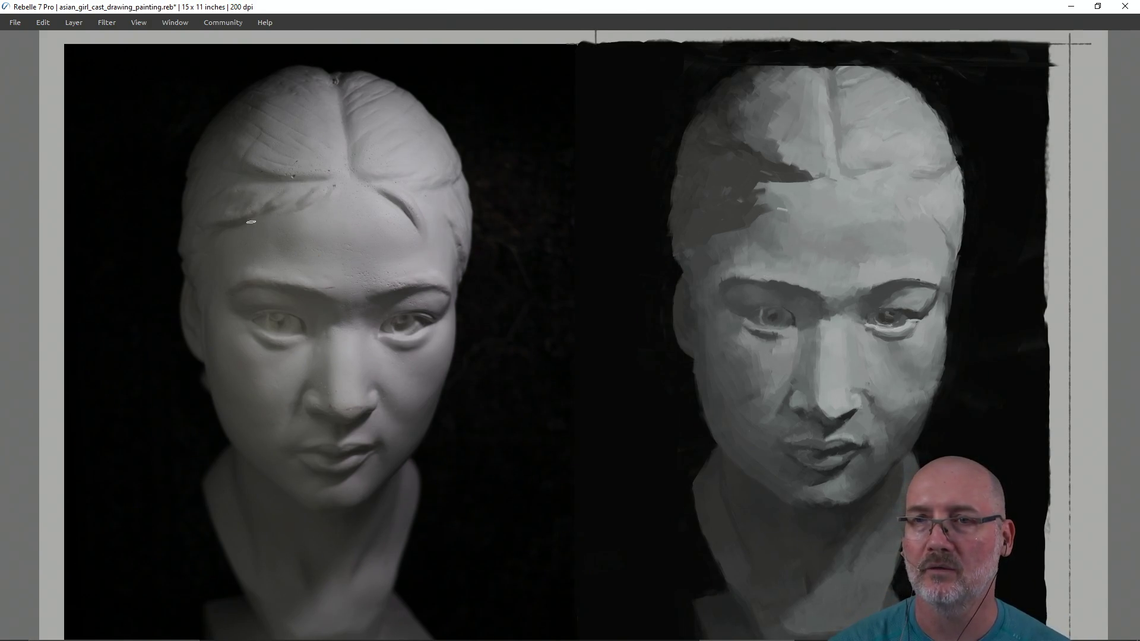
Step: Compare brow and forehead levels with the reference and paint a sampled light grey onto the forehead
drag(235, 228, 752, 232)
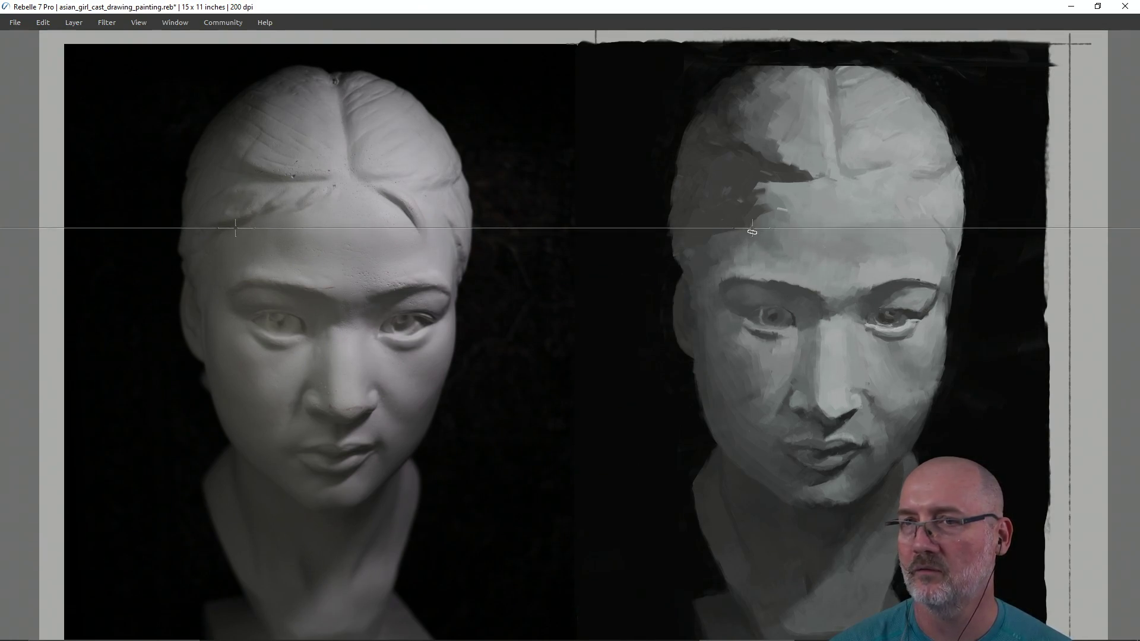
mouse_move(262, 211)
mouse_down()
mouse_move(748, 183)
mouse_move(777, 209)
mouse_up()
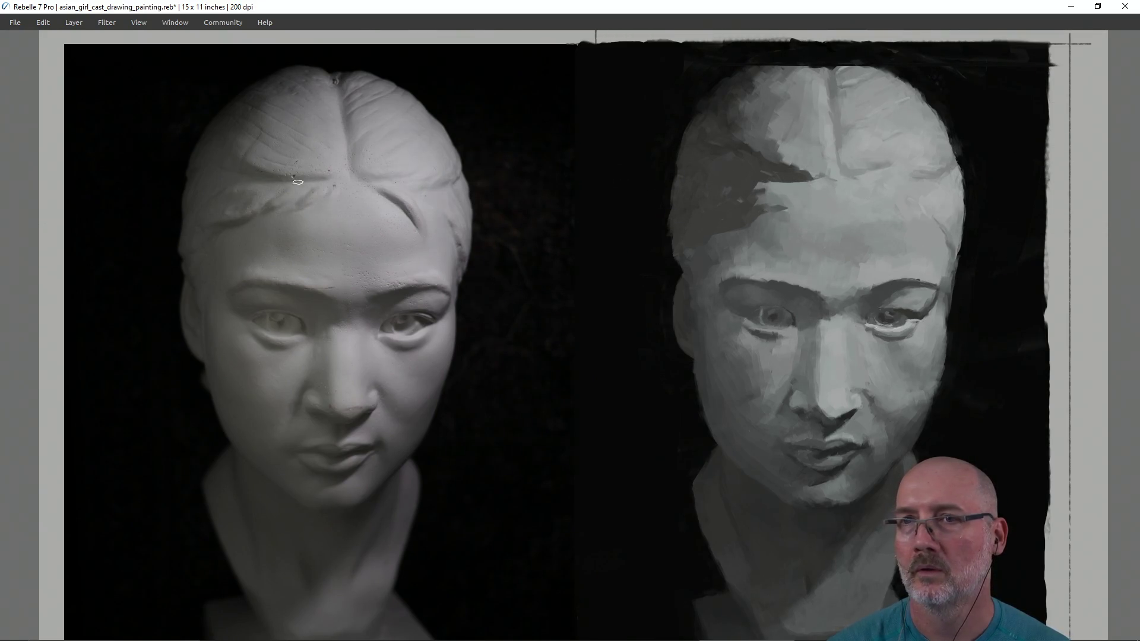
mouse_move(281, 184)
mouse_down()
mouse_move(758, 196)
mouse_move(778, 184)
mouse_up()
drag(275, 175, 772, 172)
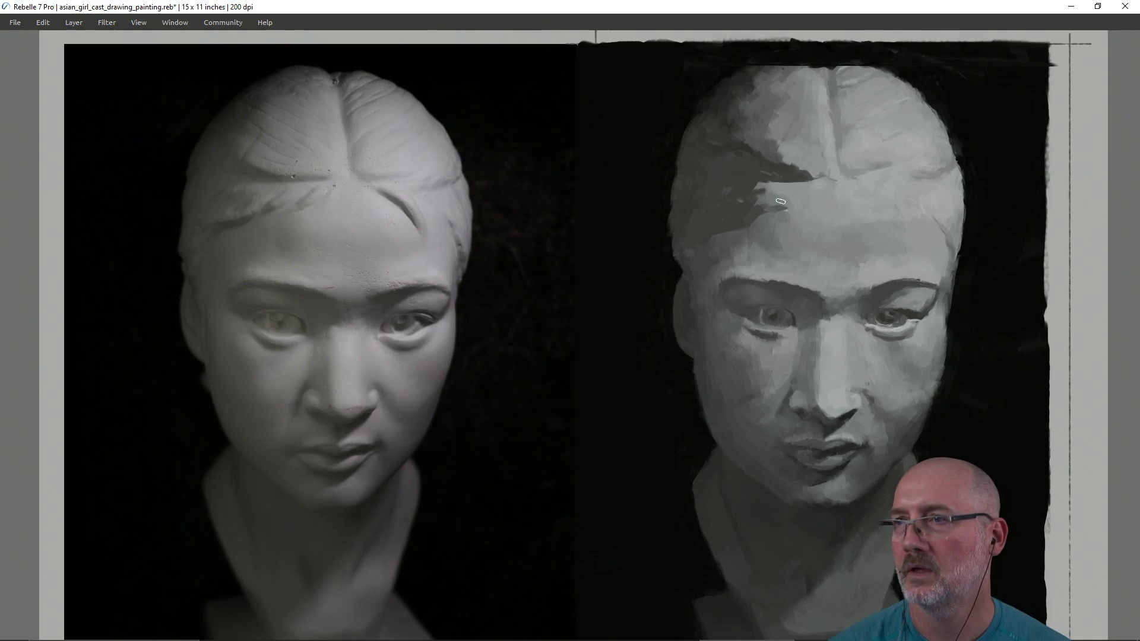
alt+click(788, 155)
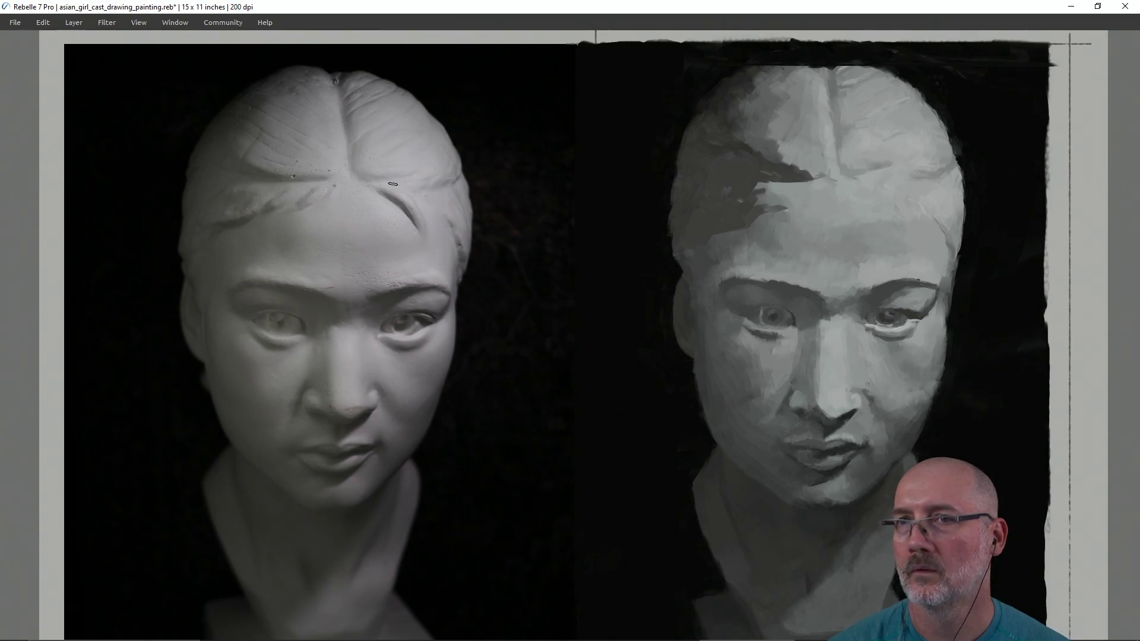
drag(280, 173, 802, 164)
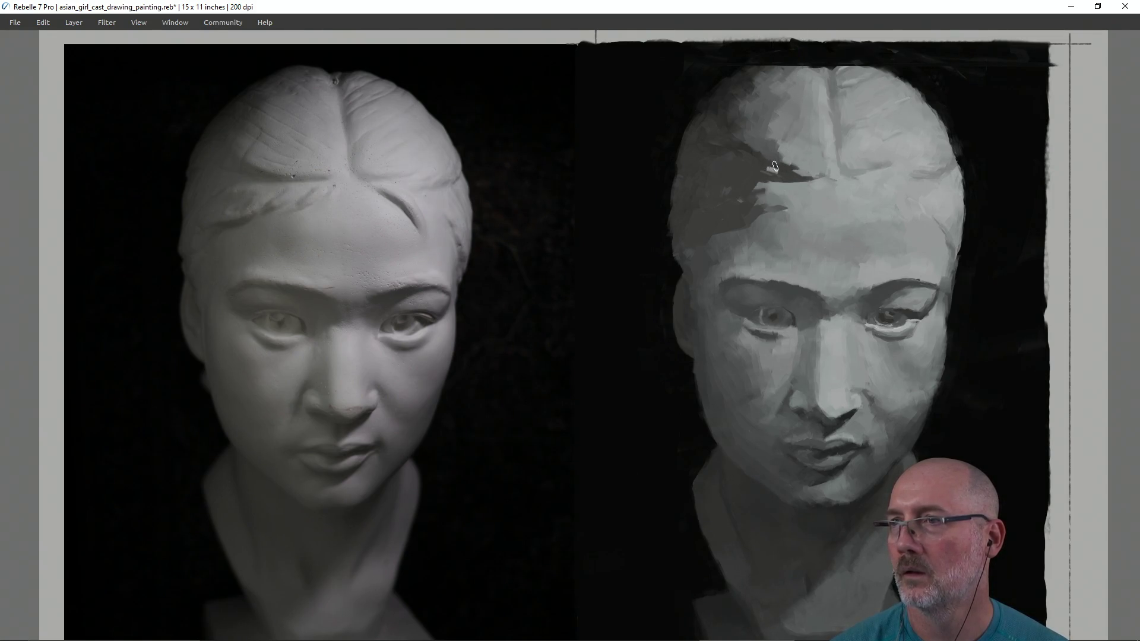
drag(775, 169, 796, 171)
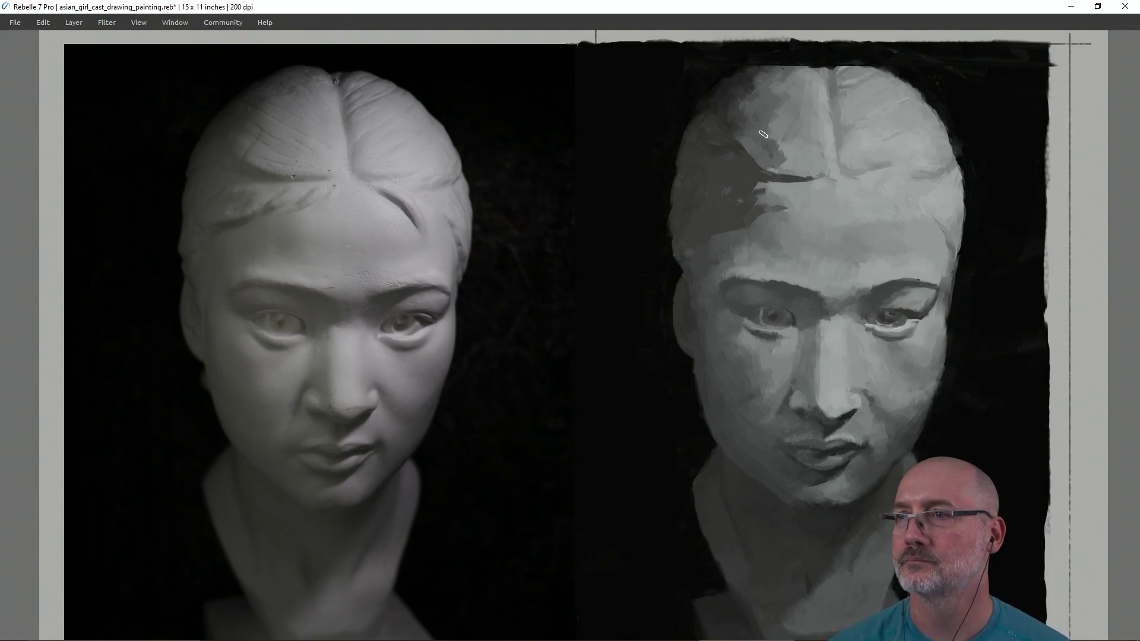
Step: Sample lighter forehead greys and paint over the dark upper-left forehead and hair, rechecking levels
alt+click(776, 189)
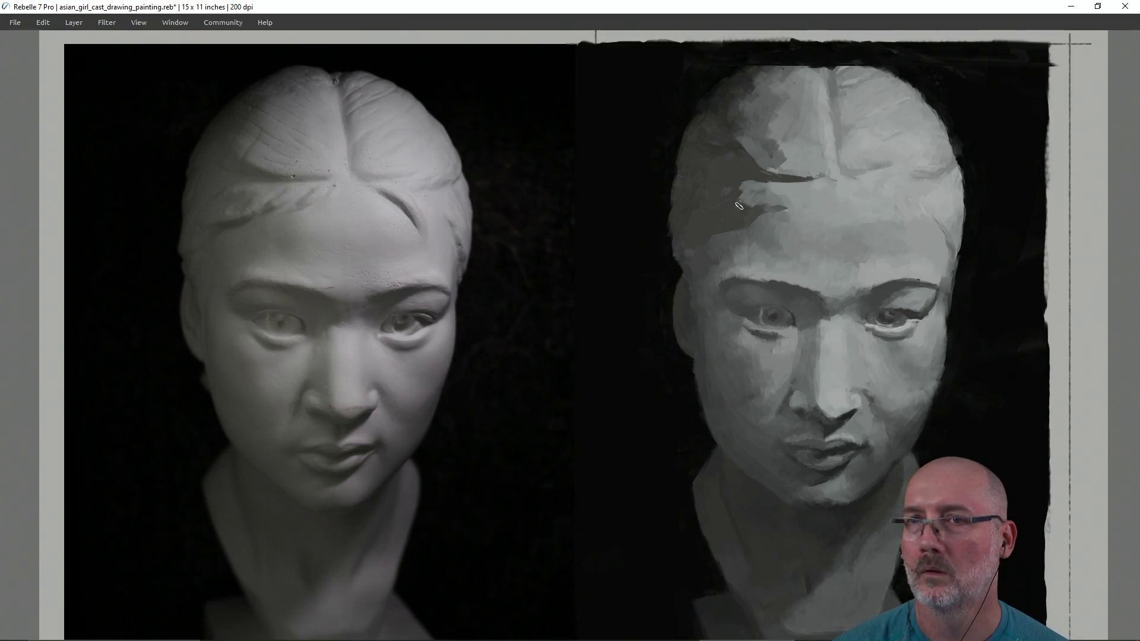
drag(742, 215, 770, 197)
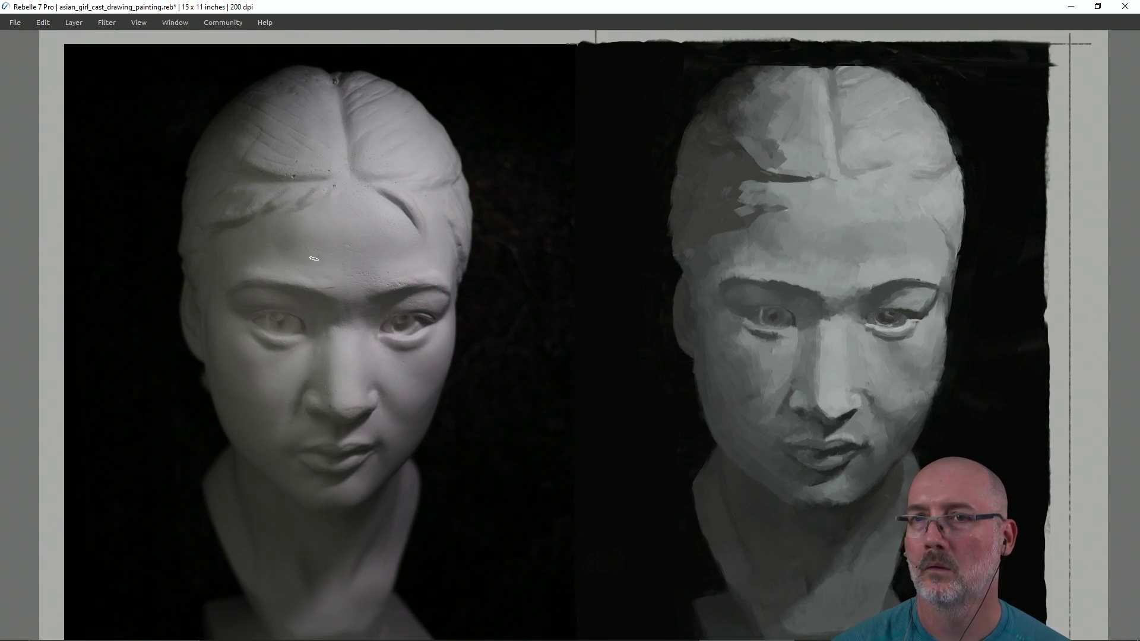
drag(225, 230, 716, 230)
alt+click(720, 232)
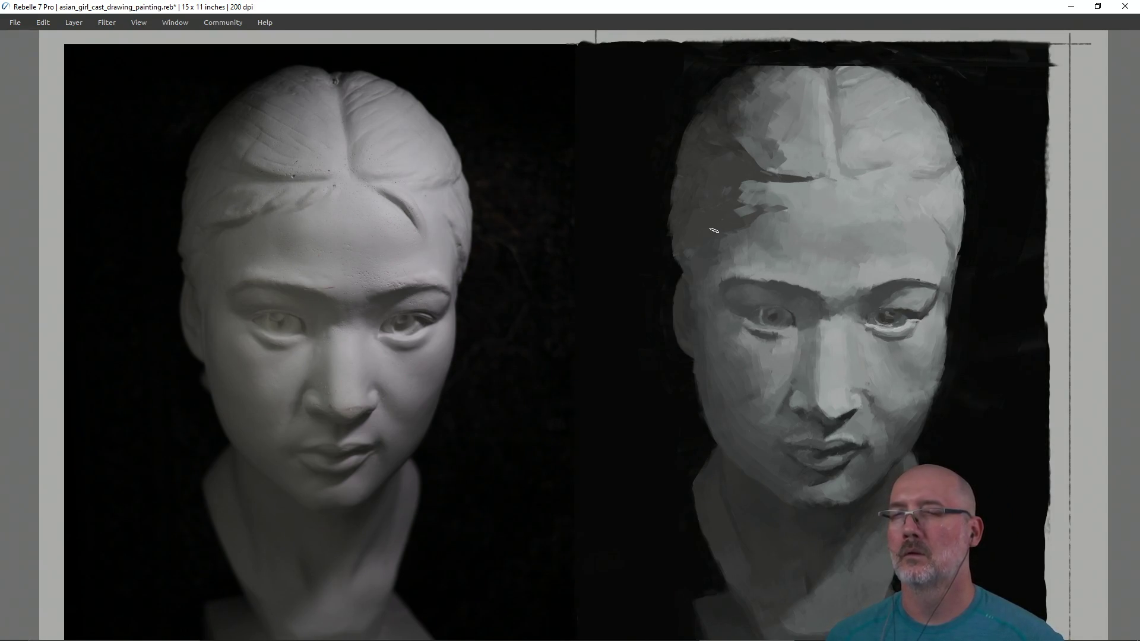
alt+click(752, 123)
drag(752, 123, 730, 200)
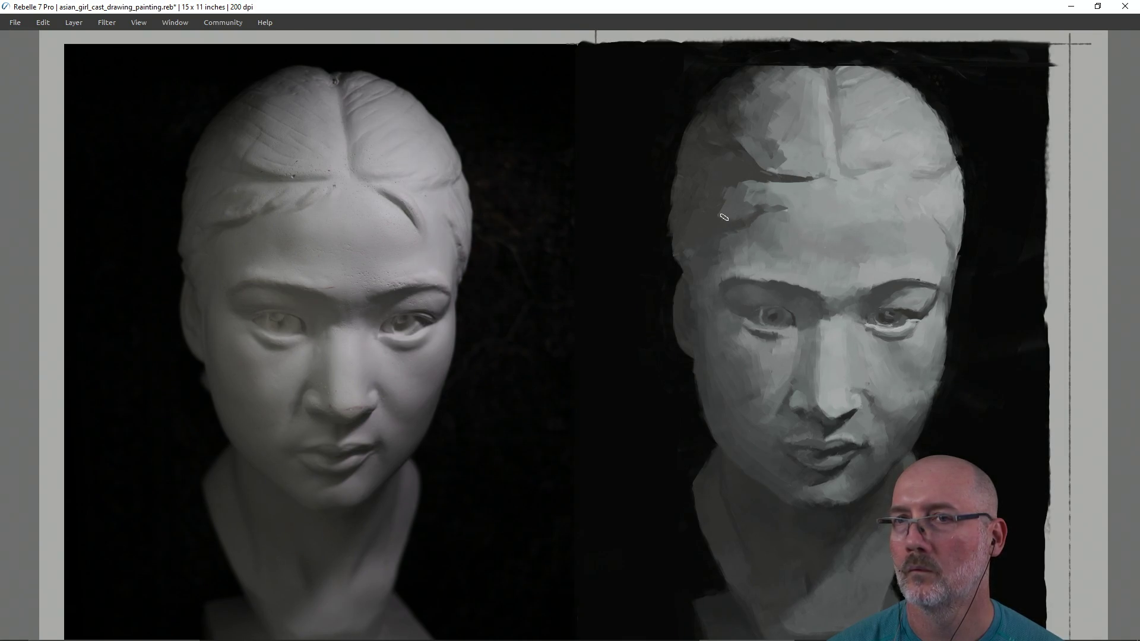
drag(720, 205, 718, 214)
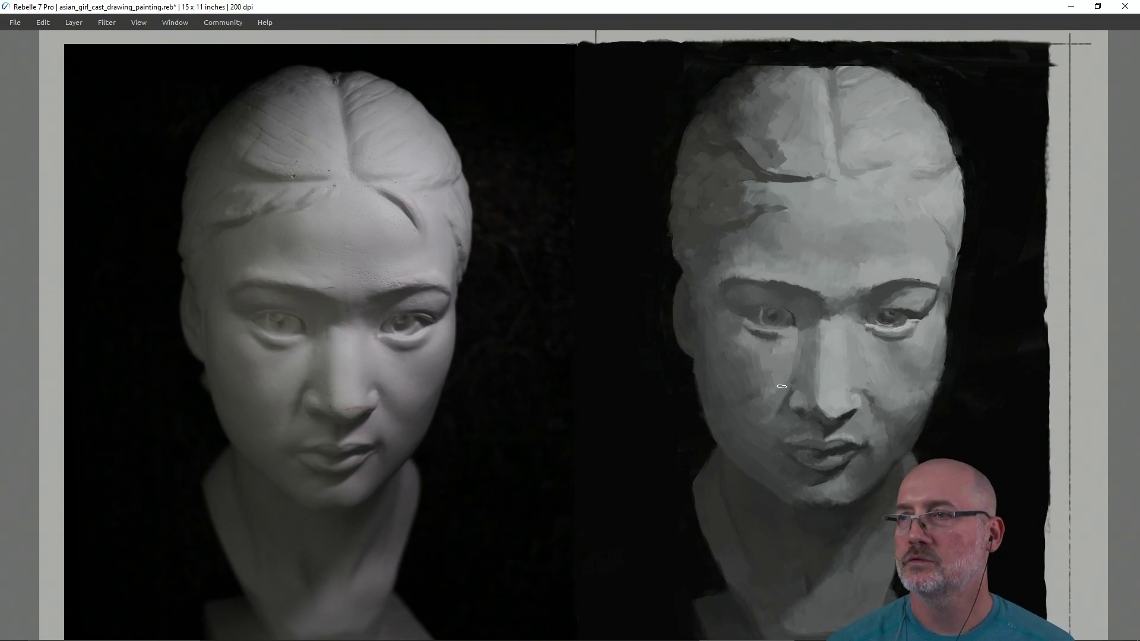
mouse_move(364, 183)
mouse_down()
mouse_move(683, 128)
mouse_move(657, 199)
mouse_up()
drag(418, 193, 913, 193)
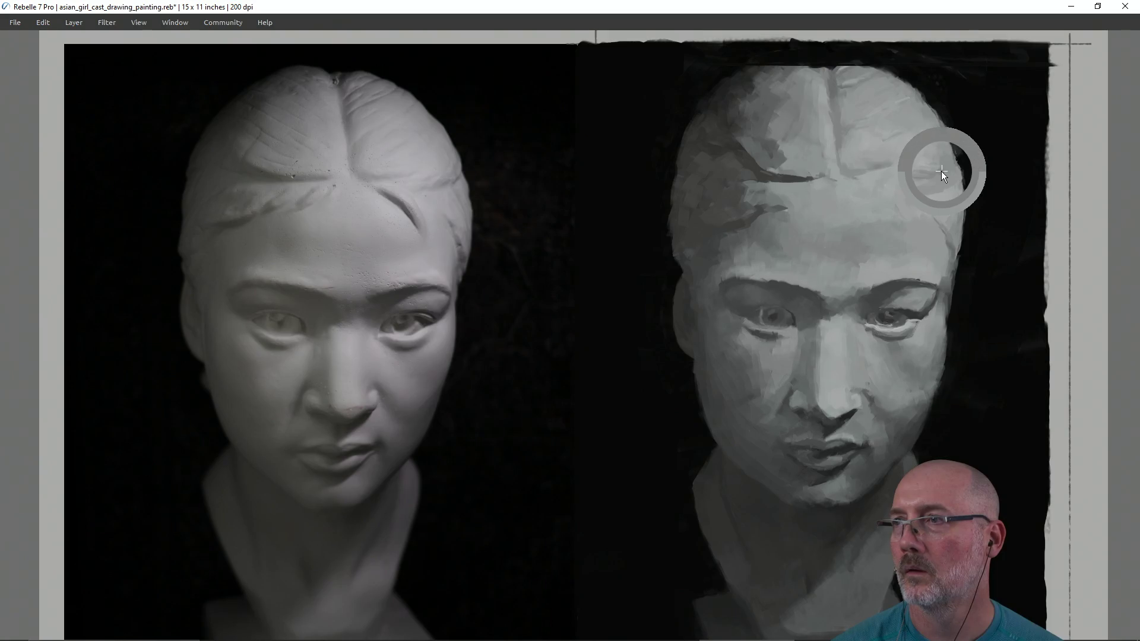
Step: Check crown and hairline heights, then darken the background along the upper-left hair edge
drag(921, 191, 954, 188)
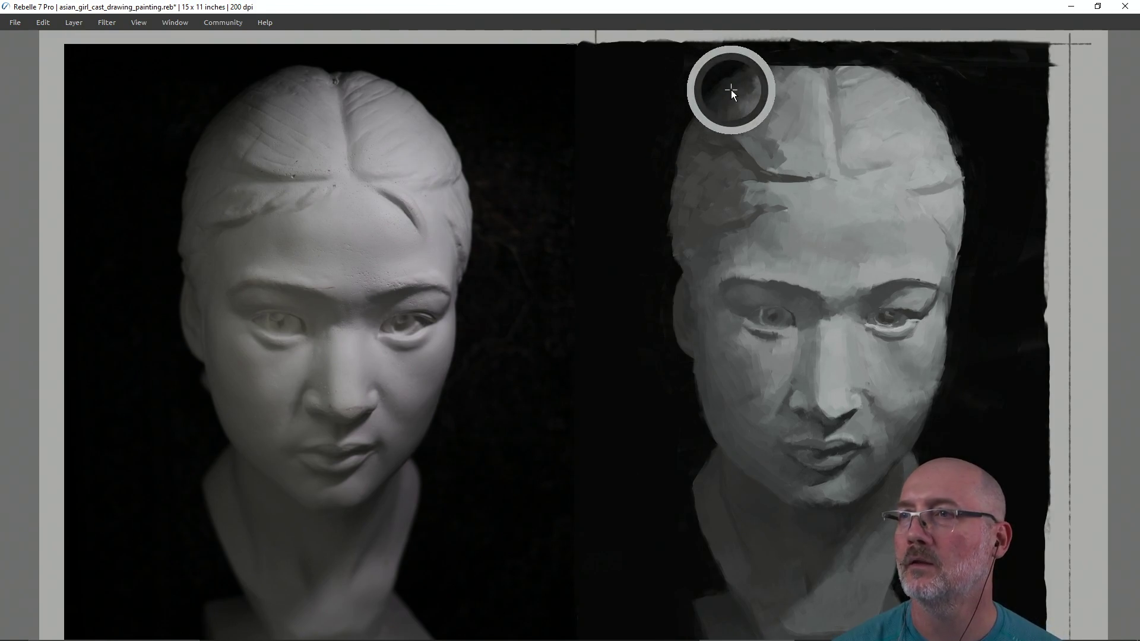
drag(291, 63, 787, 63)
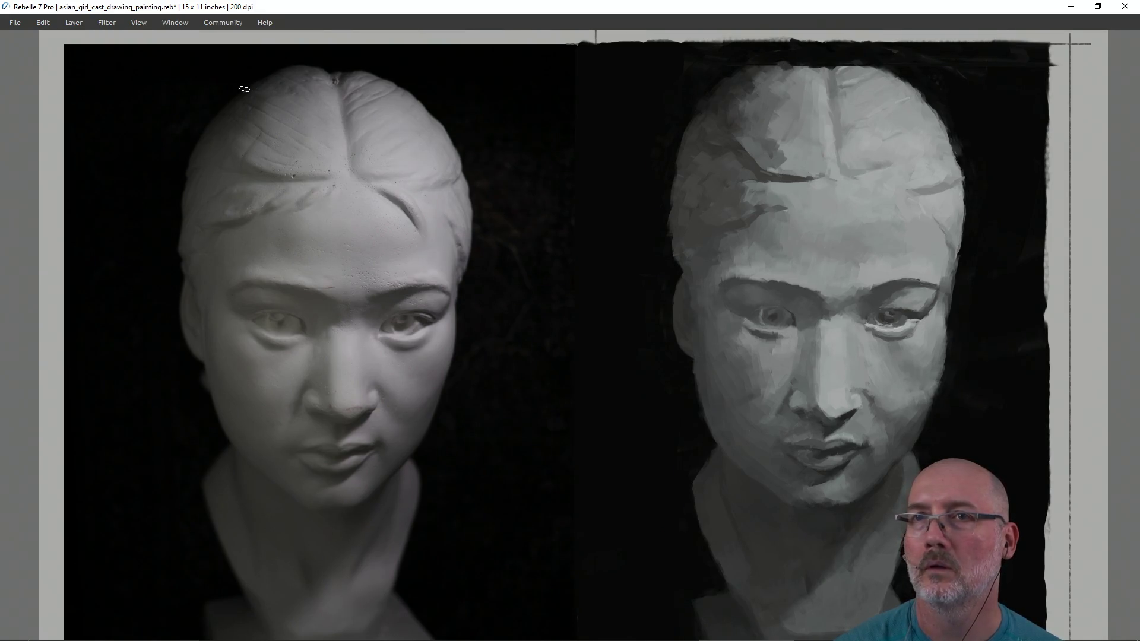
drag(229, 102, 722, 97)
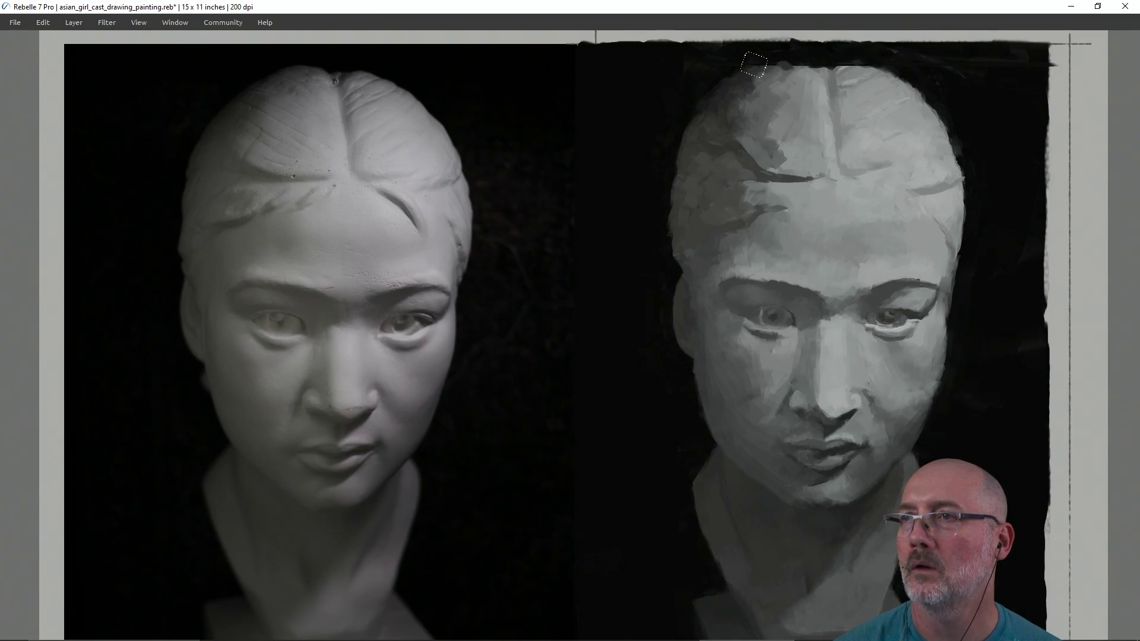
drag(755, 58, 676, 101)
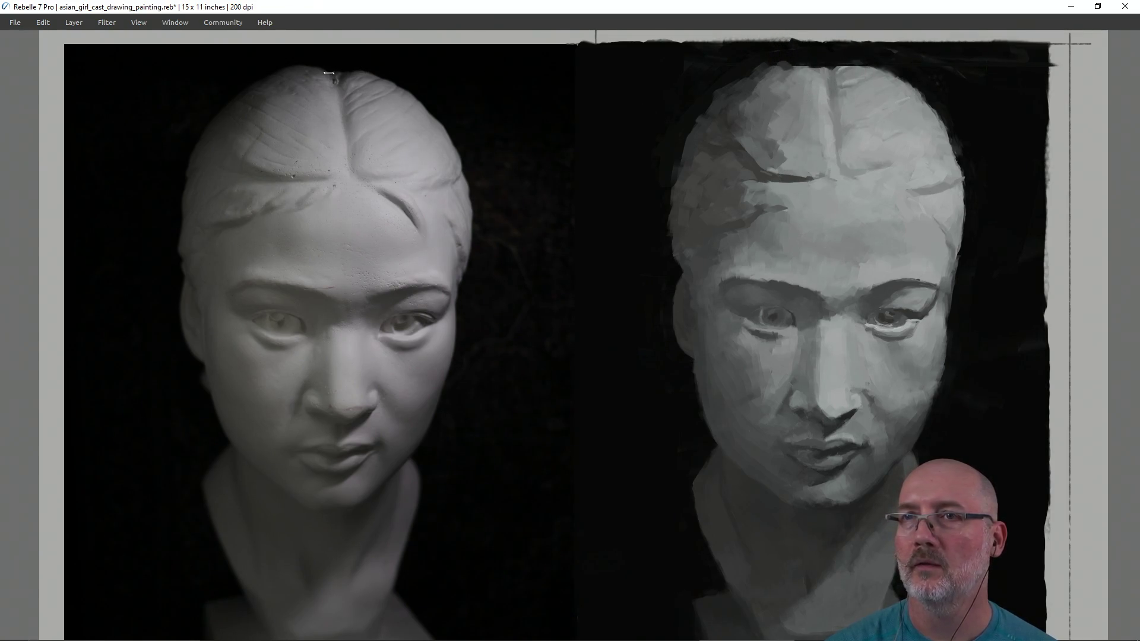
Step: Check the top-of-head height, then paint light grey over the dark patch on the crown
drag(329, 74, 389, 74)
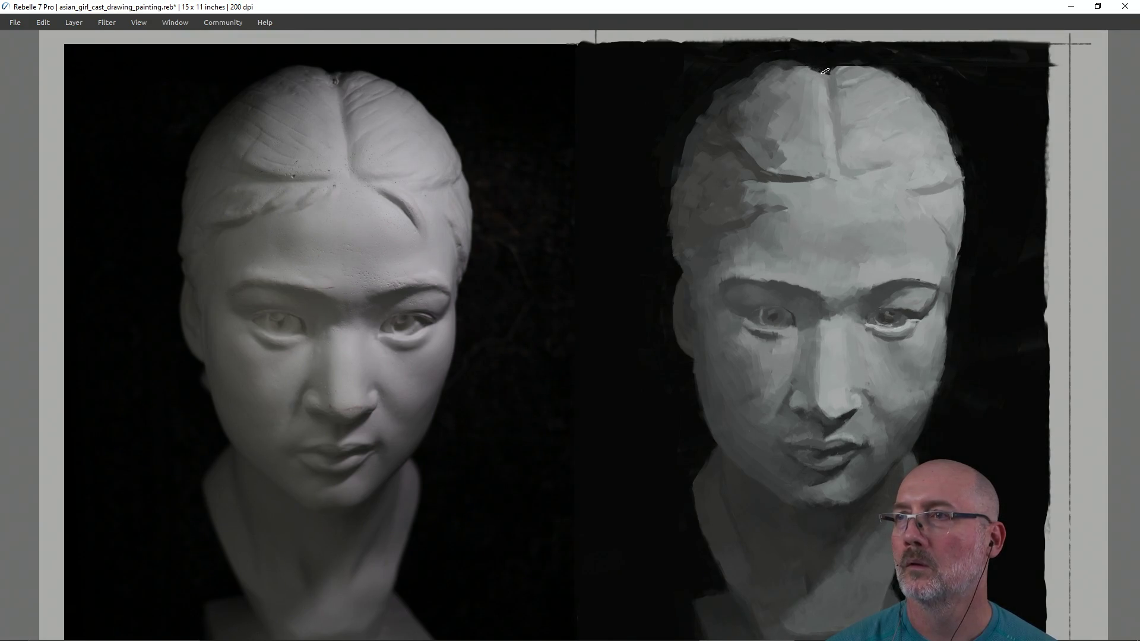
drag(807, 70, 814, 69)
mouse_move(786, 77)
mouse_down()
mouse_move(803, 66)
mouse_move(778, 64)
mouse_up()
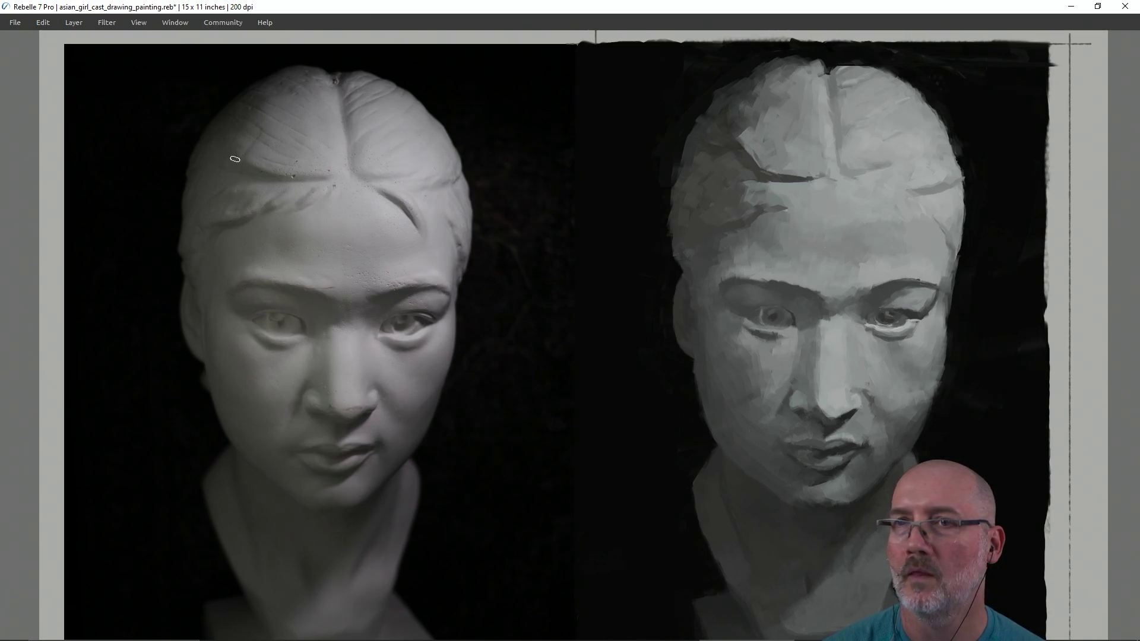
Step: Lighten the dark forehead wedge while comparing forehead and hairline levels with the reference
drag(243, 155, 775, 161)
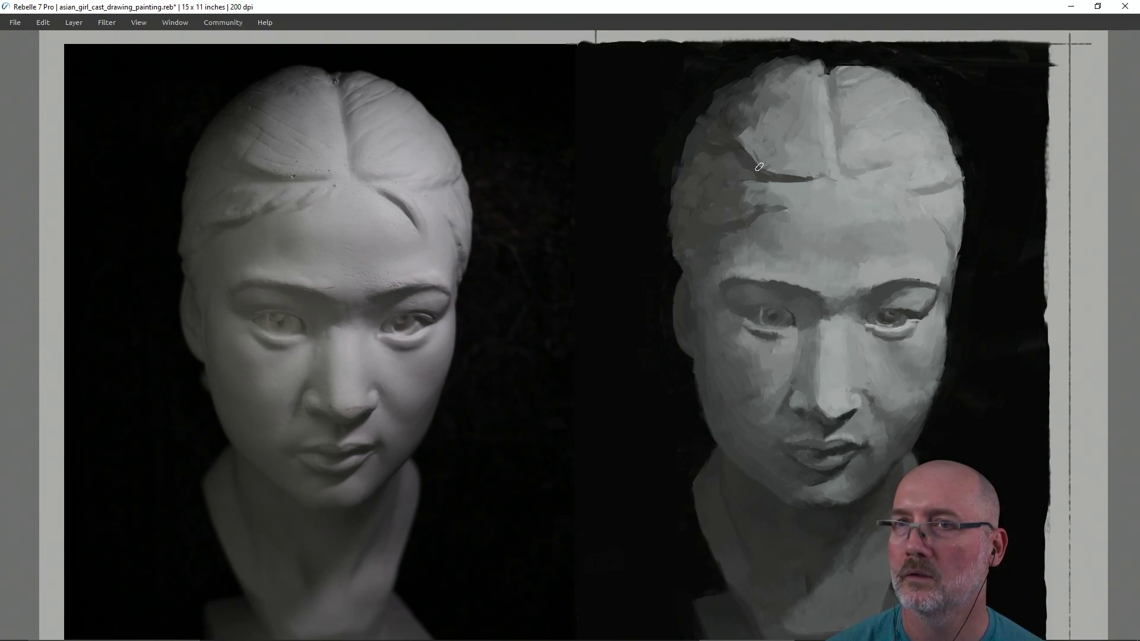
mouse_move(743, 144)
mouse_down()
mouse_move(766, 169)
mouse_move(744, 142)
mouse_up()
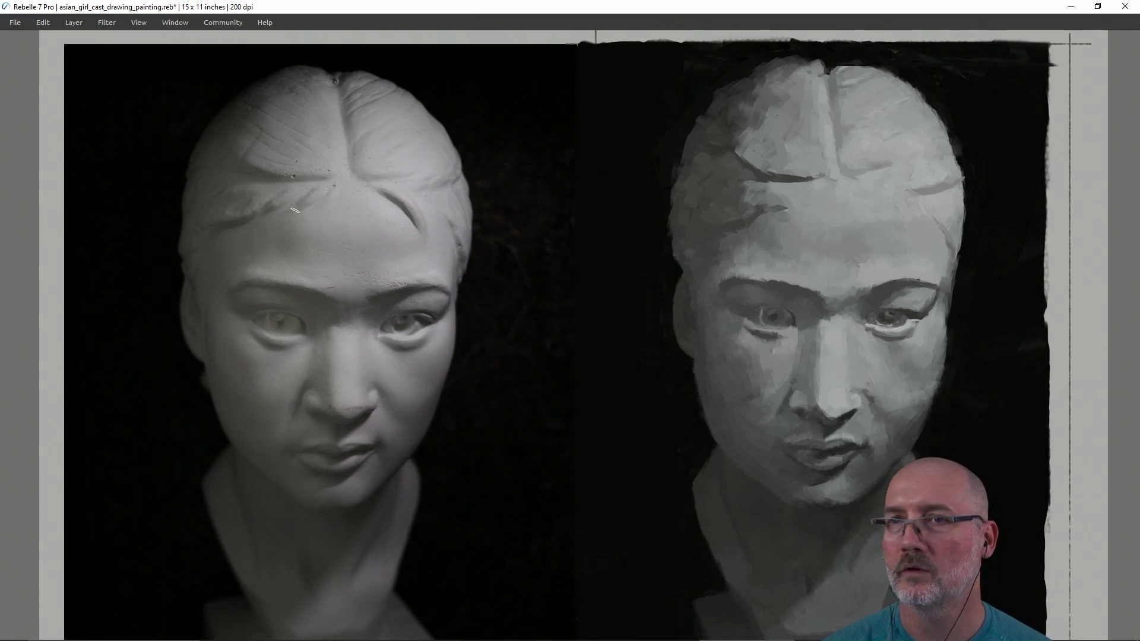
drag(292, 181, 818, 184)
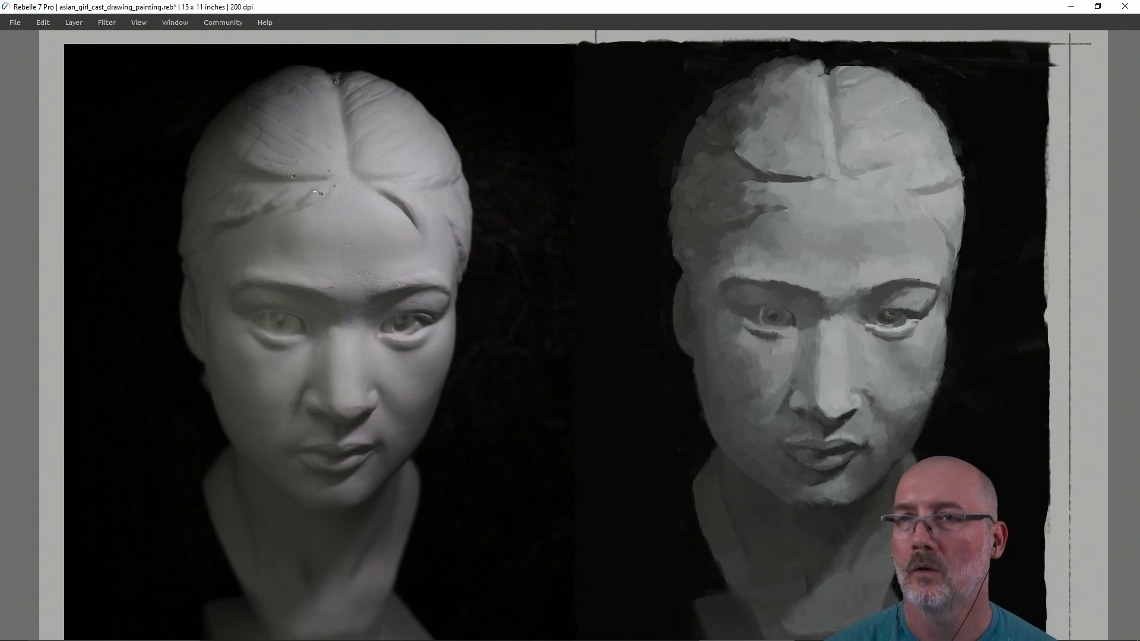
drag(285, 180, 768, 185)
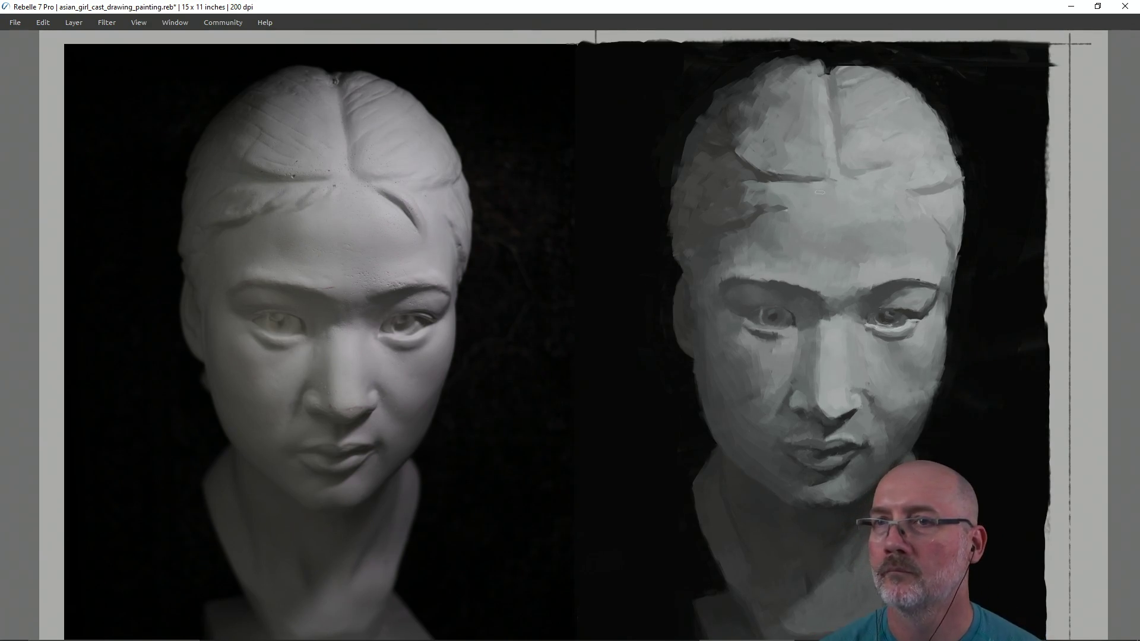
mouse_move(327, 176)
mouse_down()
mouse_move(325, 465)
mouse_move(325, 401)
mouse_up()
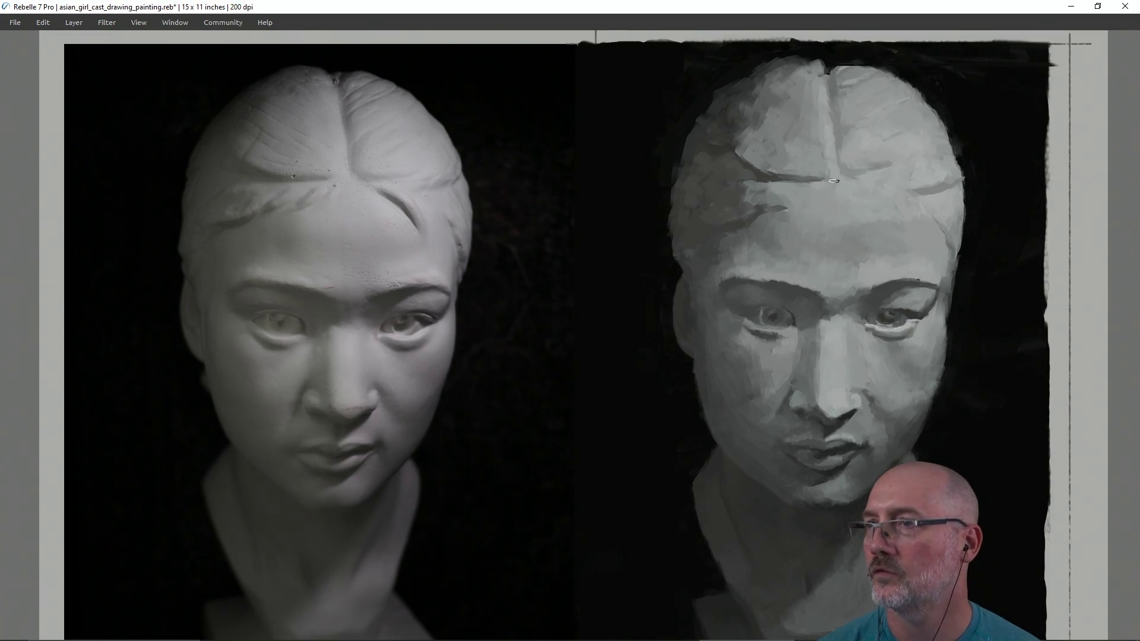
mouse_move(821, 176)
mouse_down()
mouse_move(796, 404)
mouse_move(808, 409)
mouse_up()
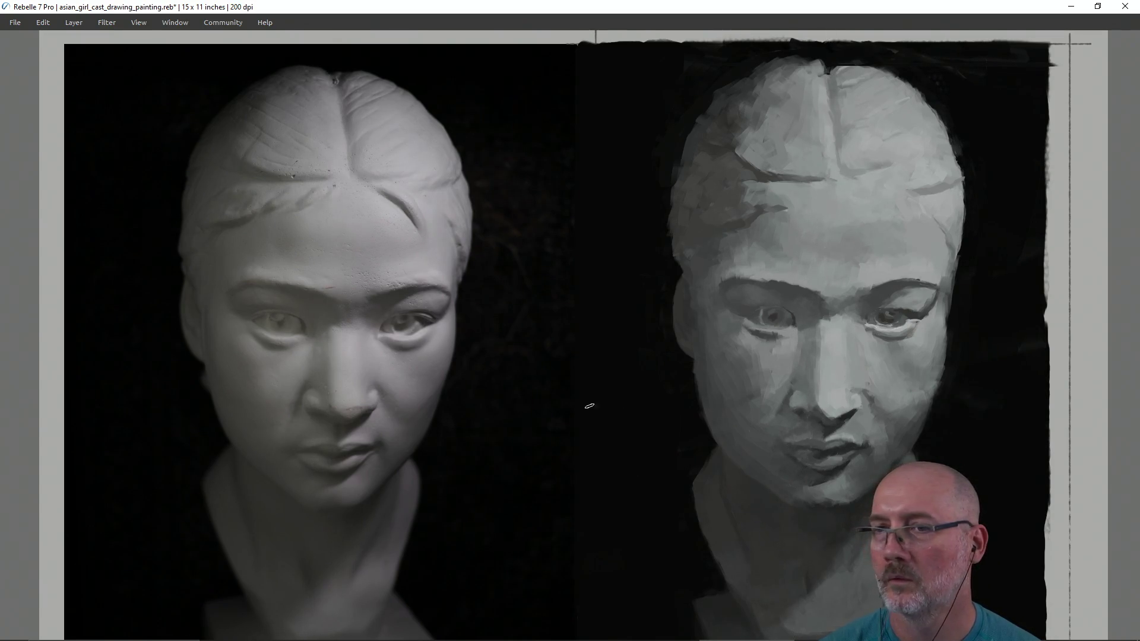
mouse_move(317, 404)
mouse_down()
mouse_move(330, 176)
mouse_move(332, 395)
mouse_up()
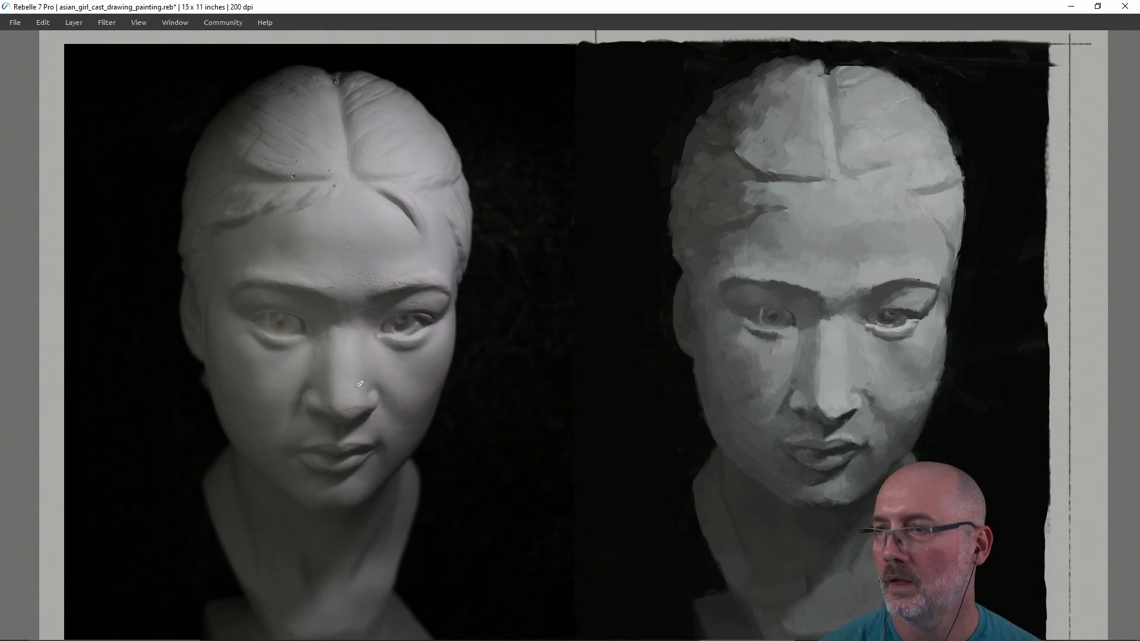
drag(816, 408, 818, 173)
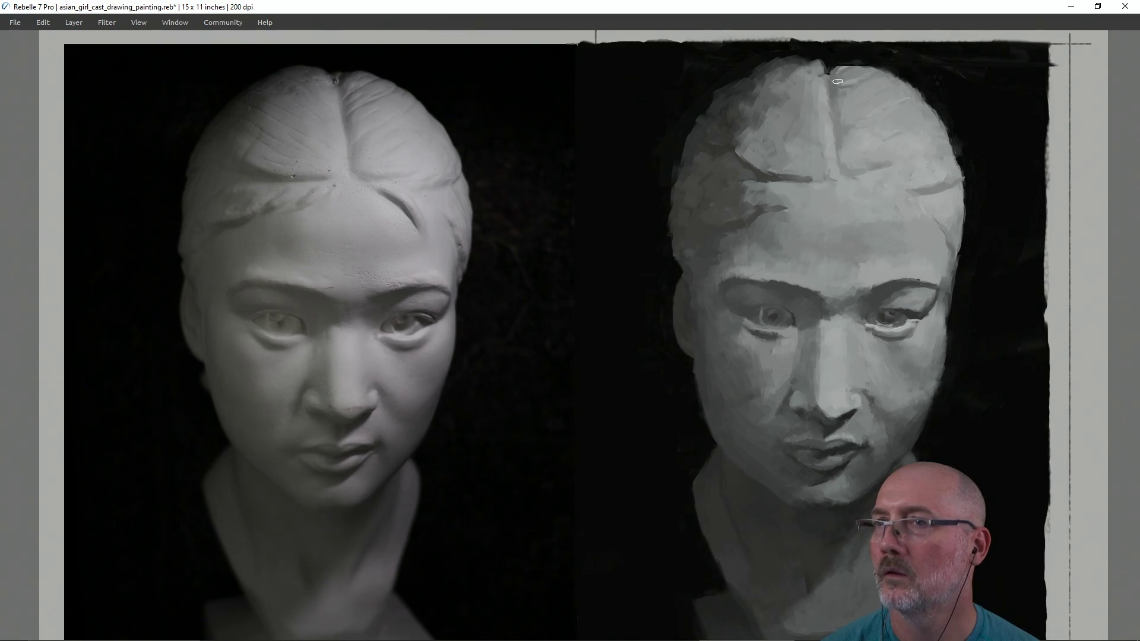
alt+click(832, 167)
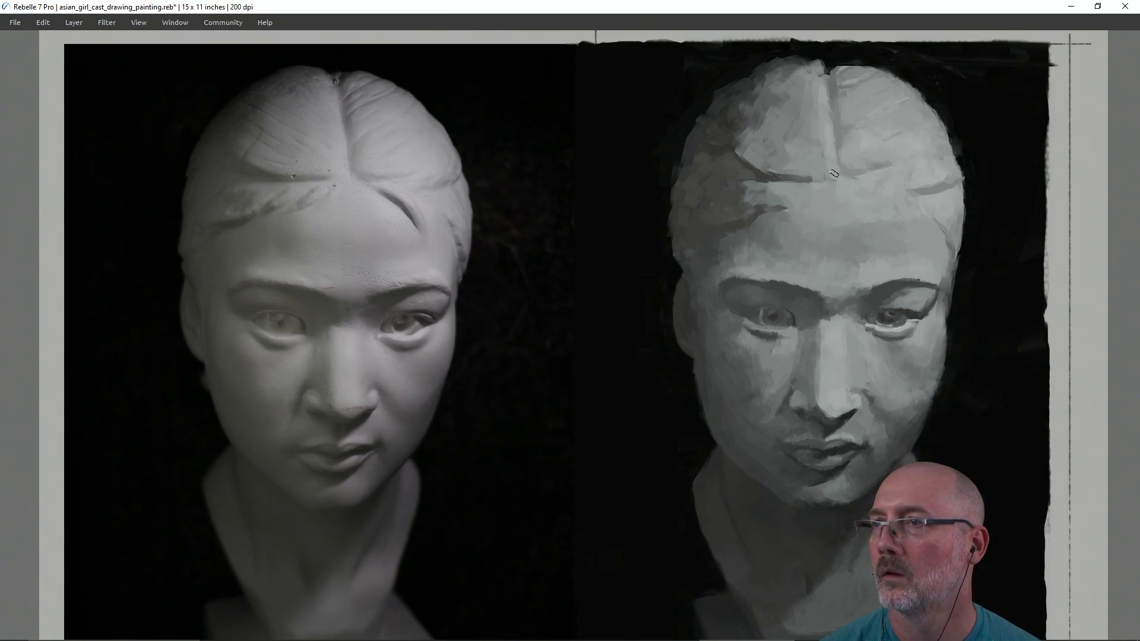
alt+click(802, 173)
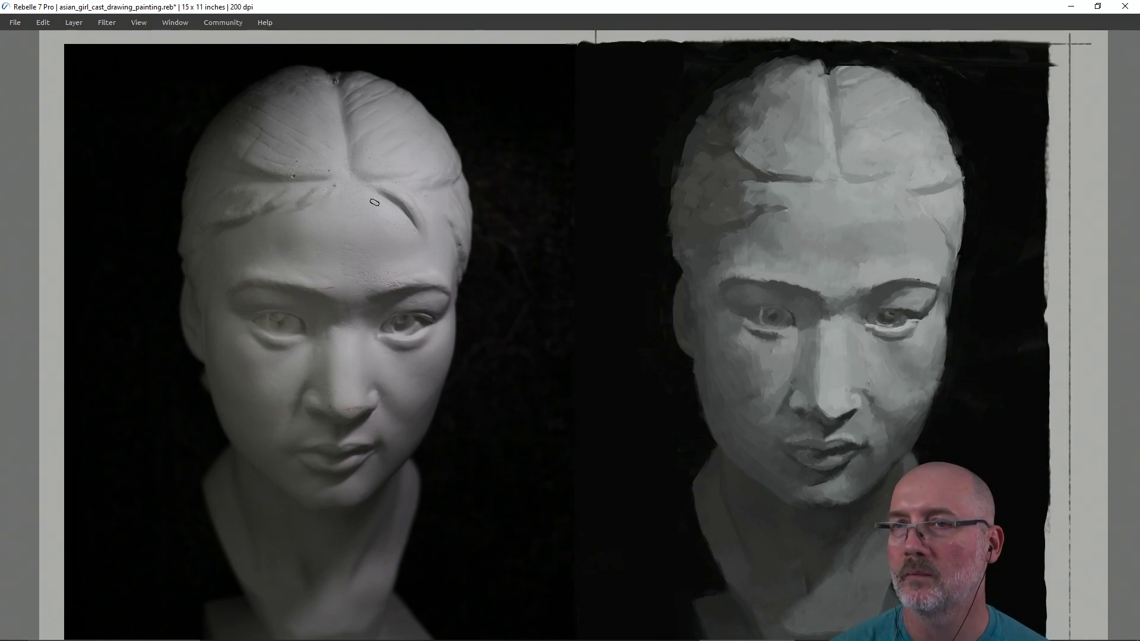
mouse_move(360, 185)
mouse_down()
mouse_move(766, 221)
mouse_move(780, 173)
mouse_move(860, 188)
mouse_up()
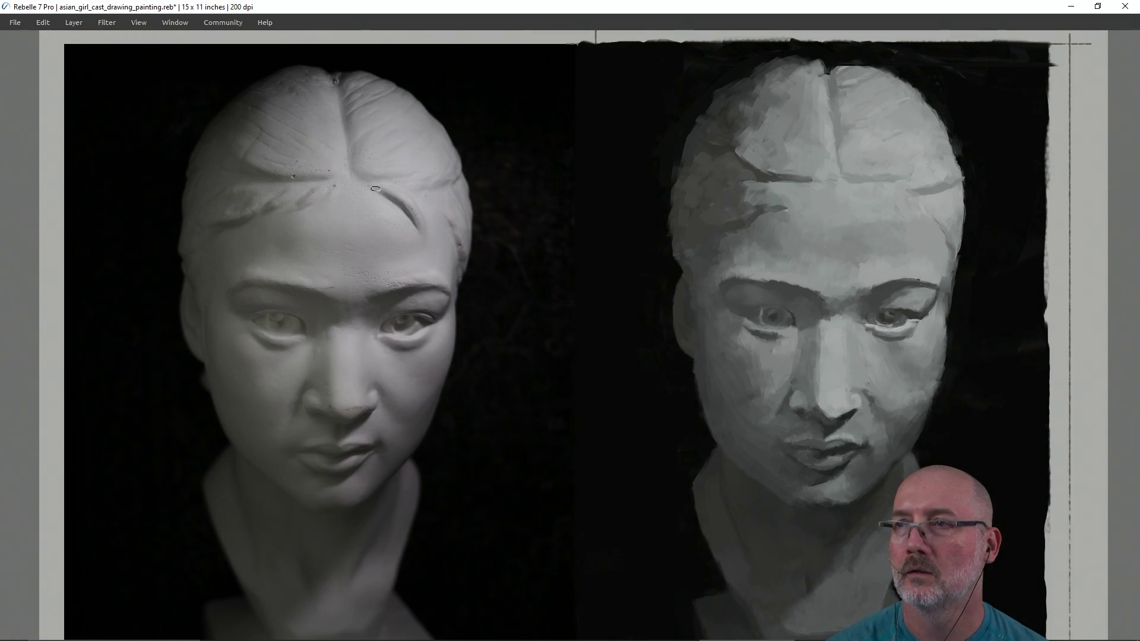
Step: Measure horizontal levels and the vertical centre lines of the cast photo and the painted face
mouse_move(374, 185)
mouse_down()
mouse_move(891, 190)
mouse_move(867, 189)
mouse_up()
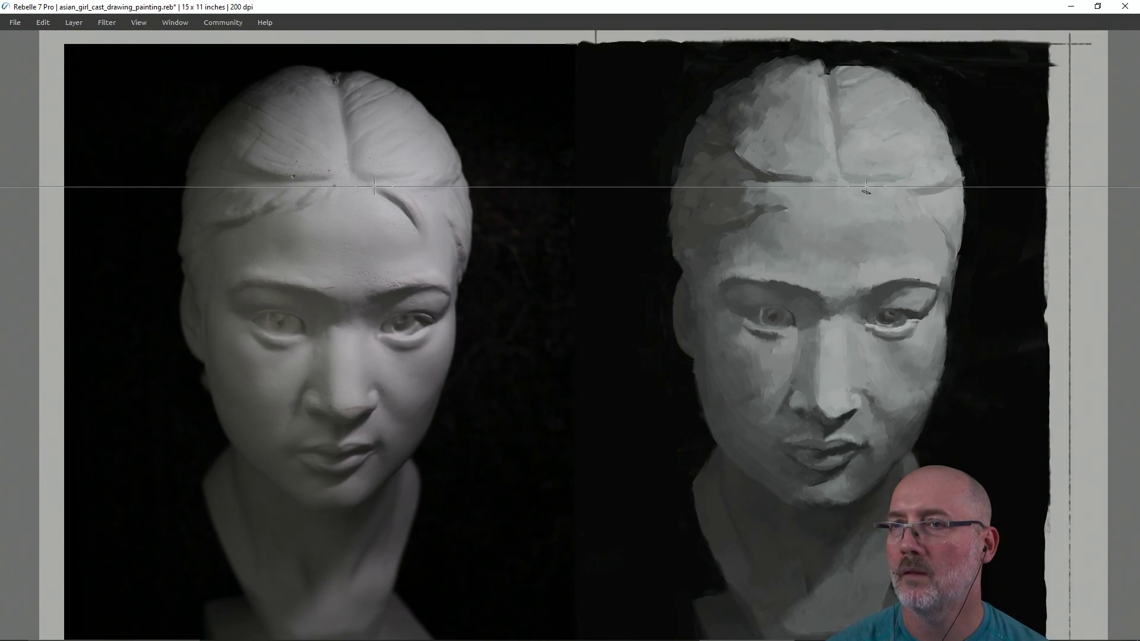
key(r)
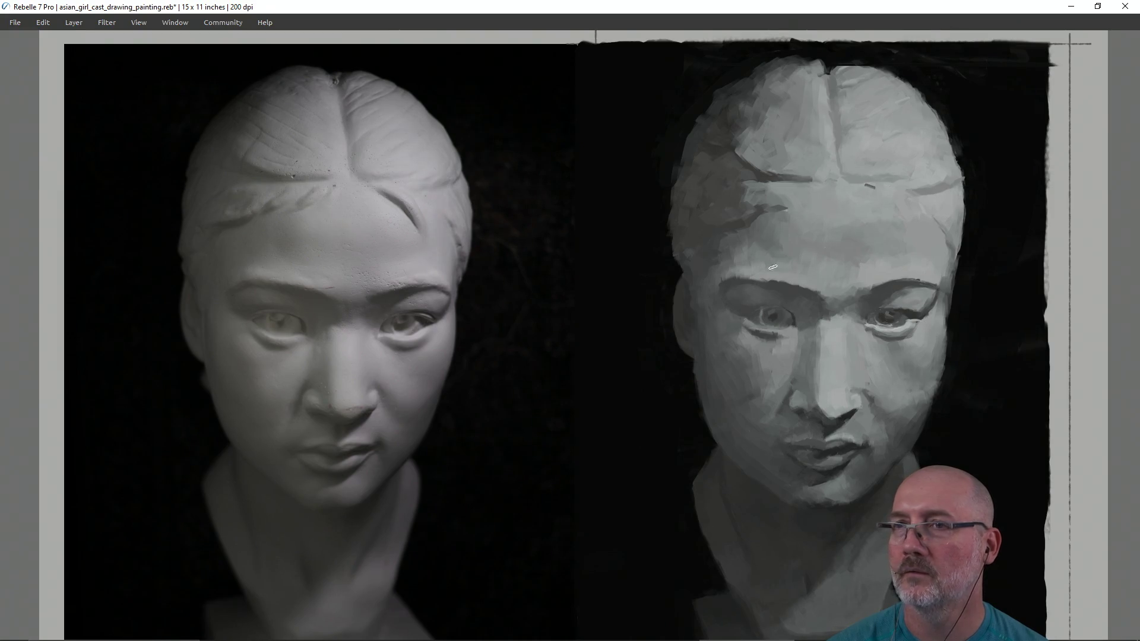
mouse_move(372, 189)
mouse_down()
mouse_move(372, 436)
mouse_move(372, 409)
mouse_up()
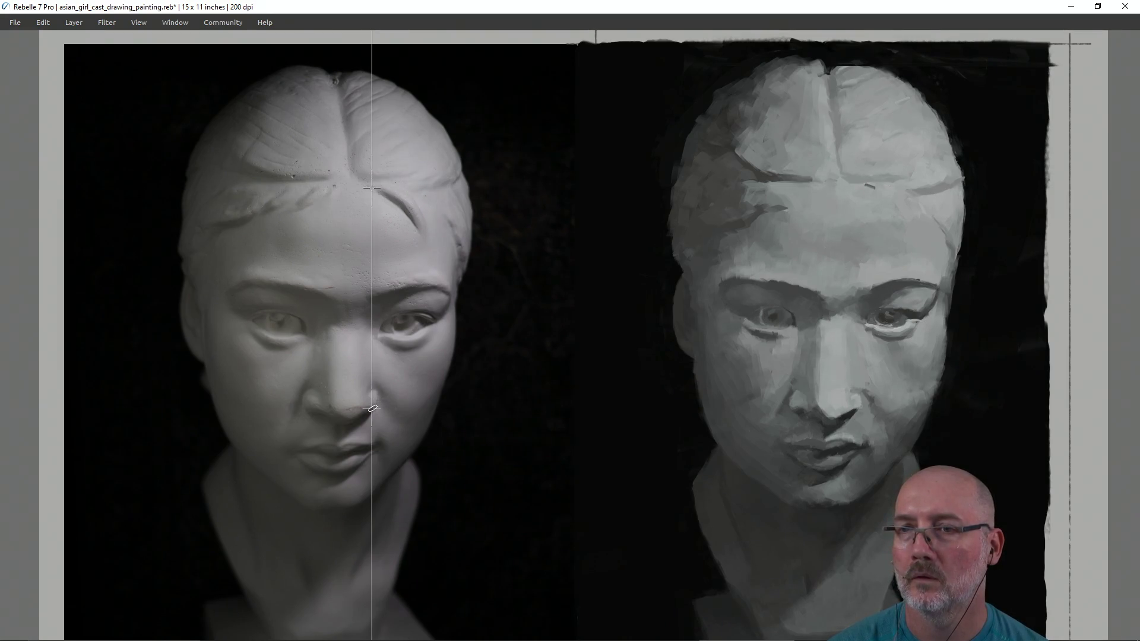
key(r)
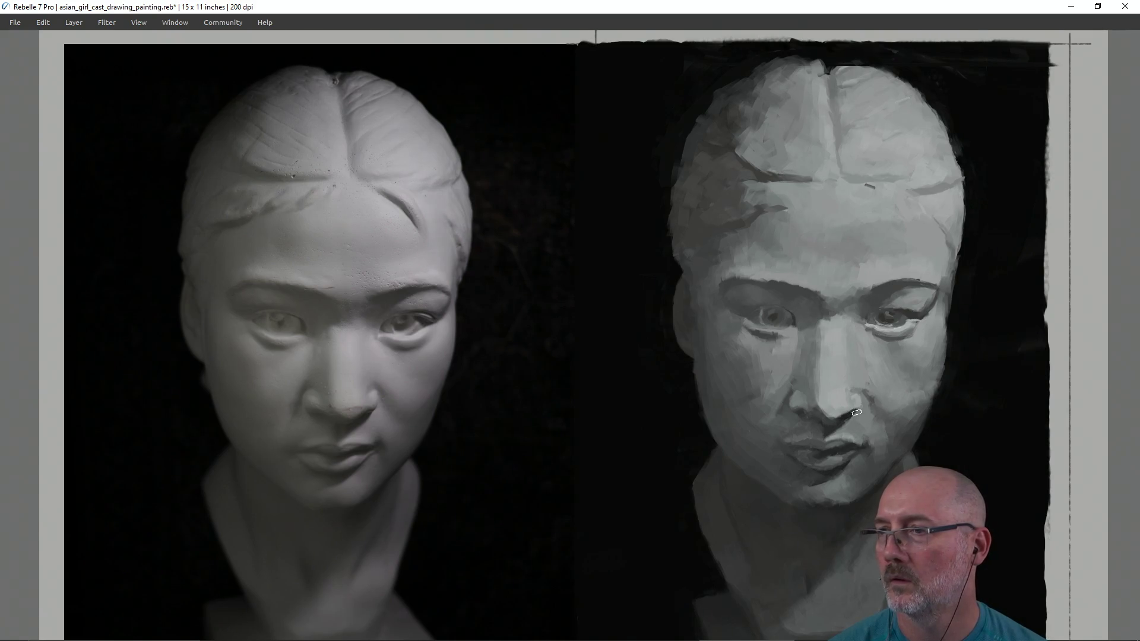
drag(854, 411, 859, 188)
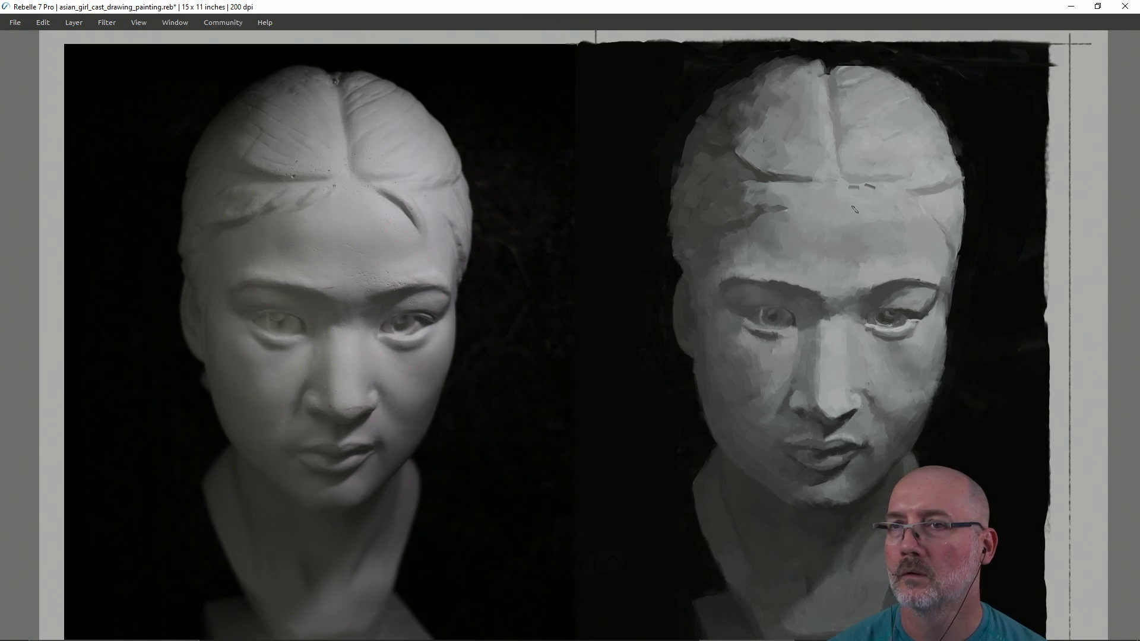
drag(348, 163, 345, 437)
mouse_move(829, 419)
mouse_down()
mouse_move(833, 158)
mouse_move(829, 174)
mouse_up()
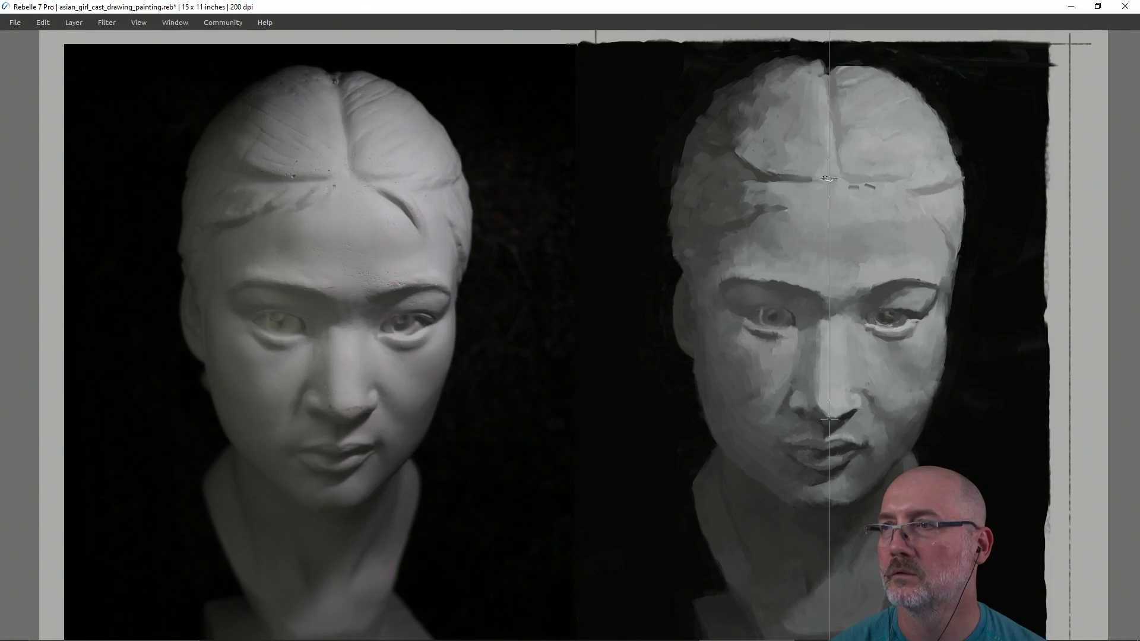
Step: Recheck the vertical centre line from nose to forehead on both the cast and the painting
click(352, 420)
mouse_move(352, 178)
mouse_down()
mouse_move(375, 186)
mouse_move(352, 169)
mouse_up()
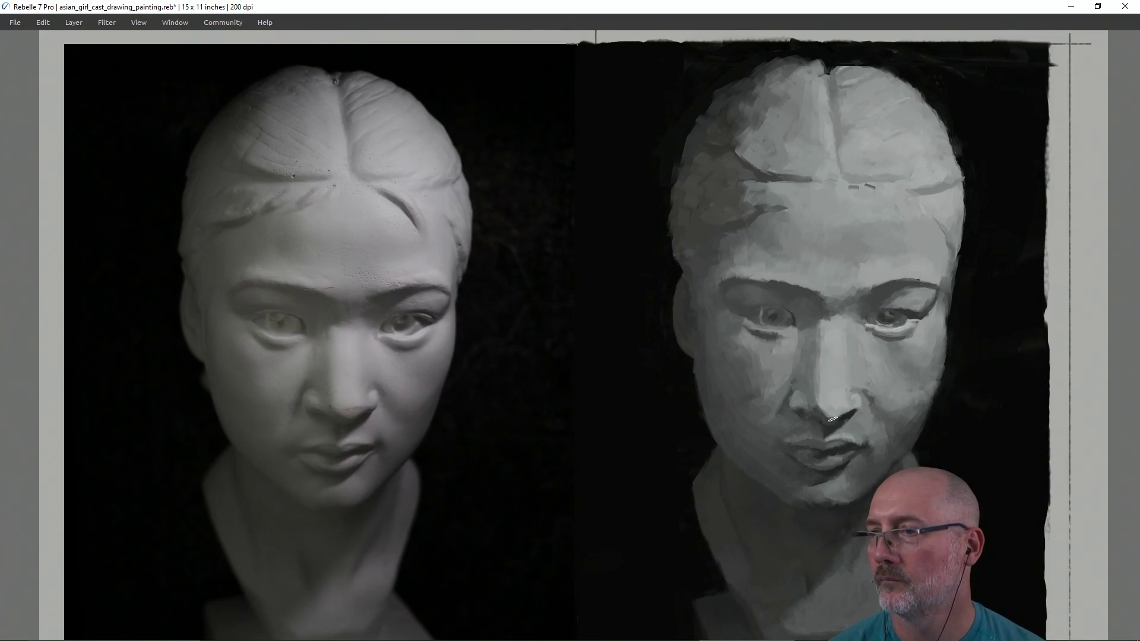
drag(834, 419, 838, 170)
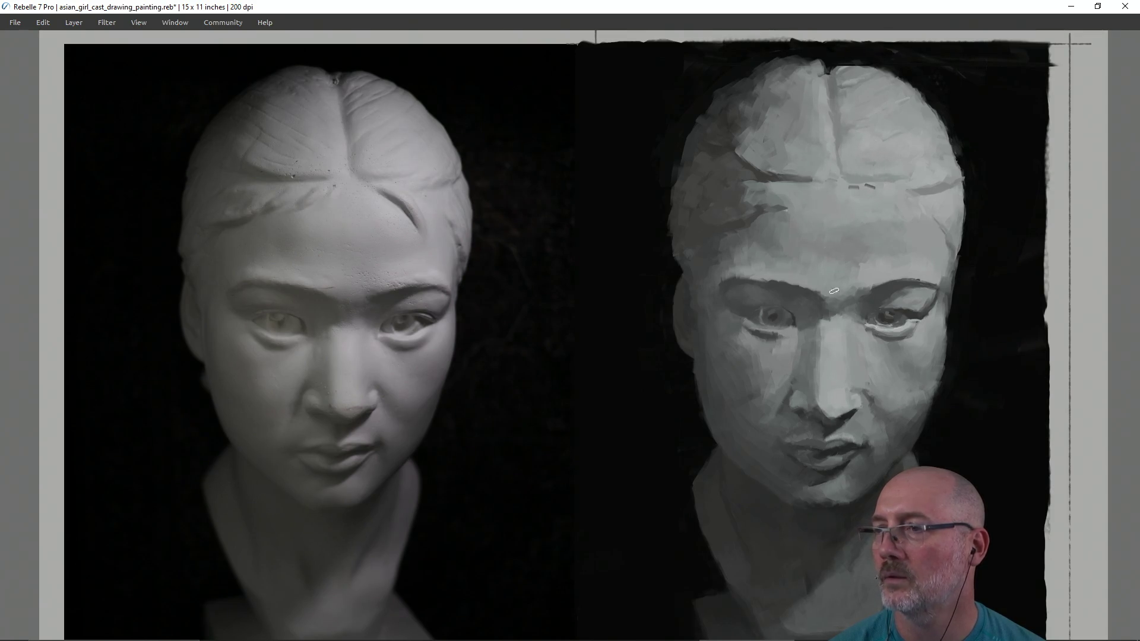
drag(835, 419, 837, 168)
drag(831, 417, 831, 166)
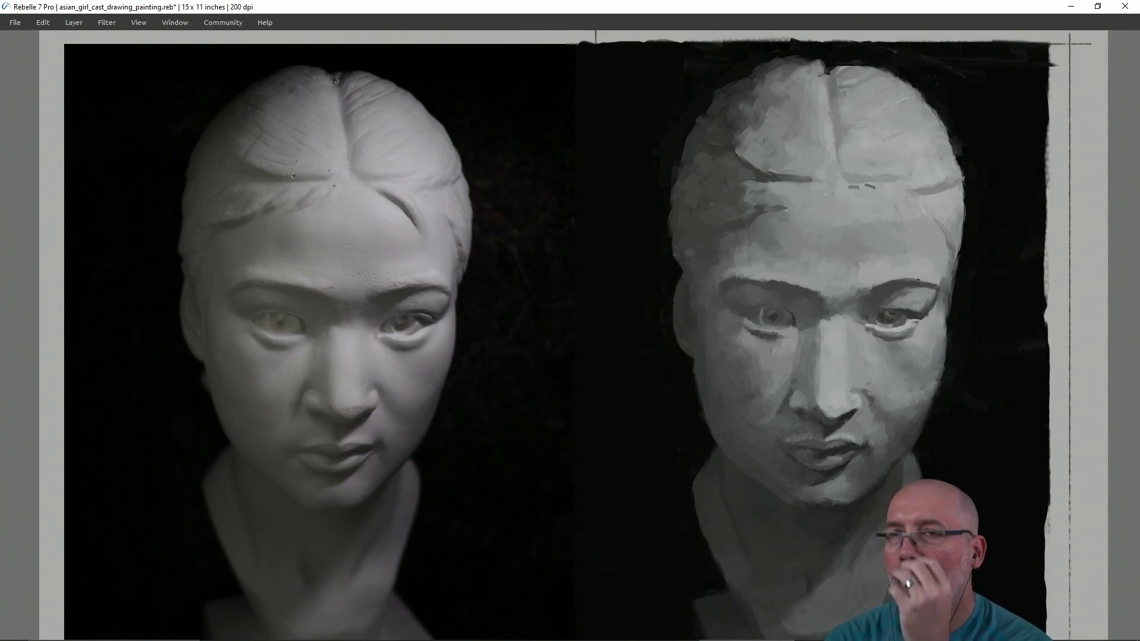
click(334, 175)
mouse_move(335, 175)
mouse_down()
mouse_move(331, 410)
mouse_move(353, 419)
mouse_up()
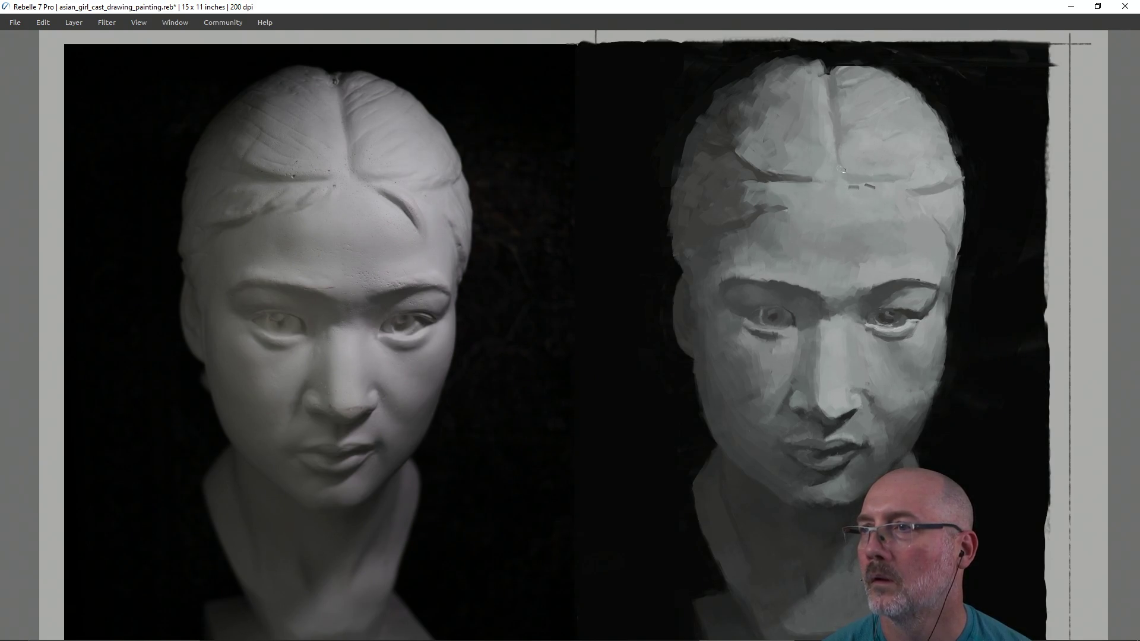
drag(835, 422, 834, 172)
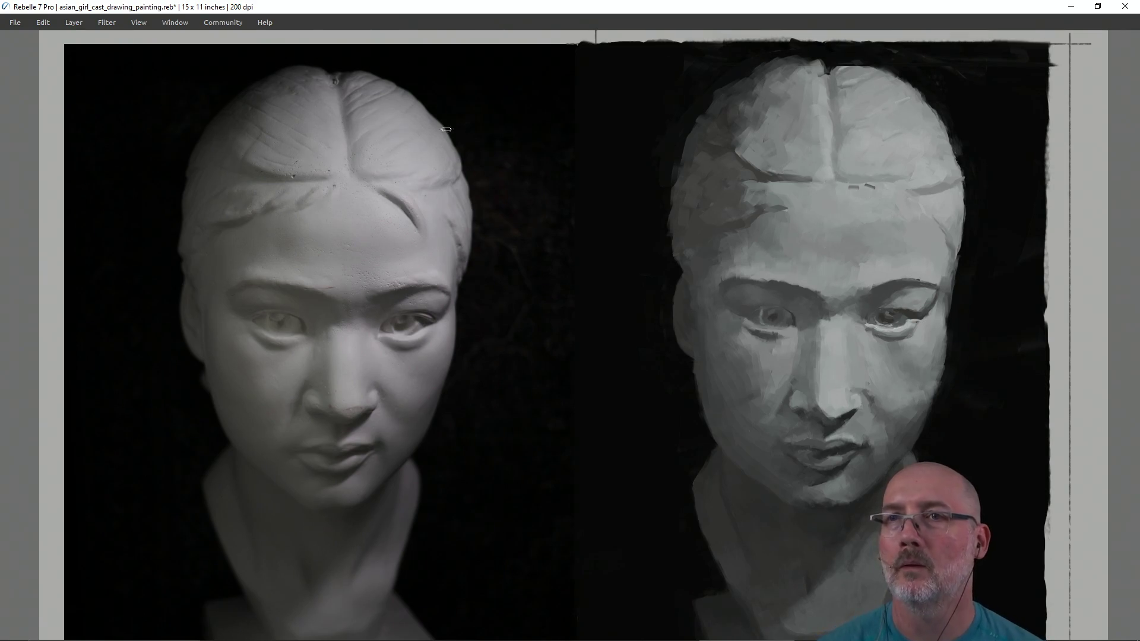
key(shift)
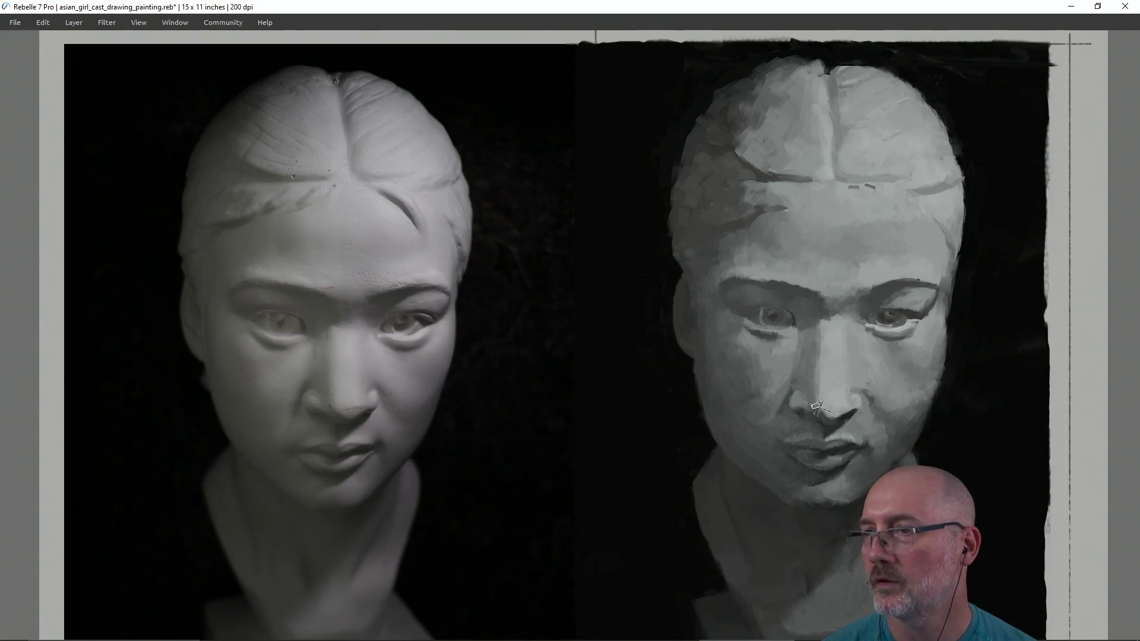
key(shift)
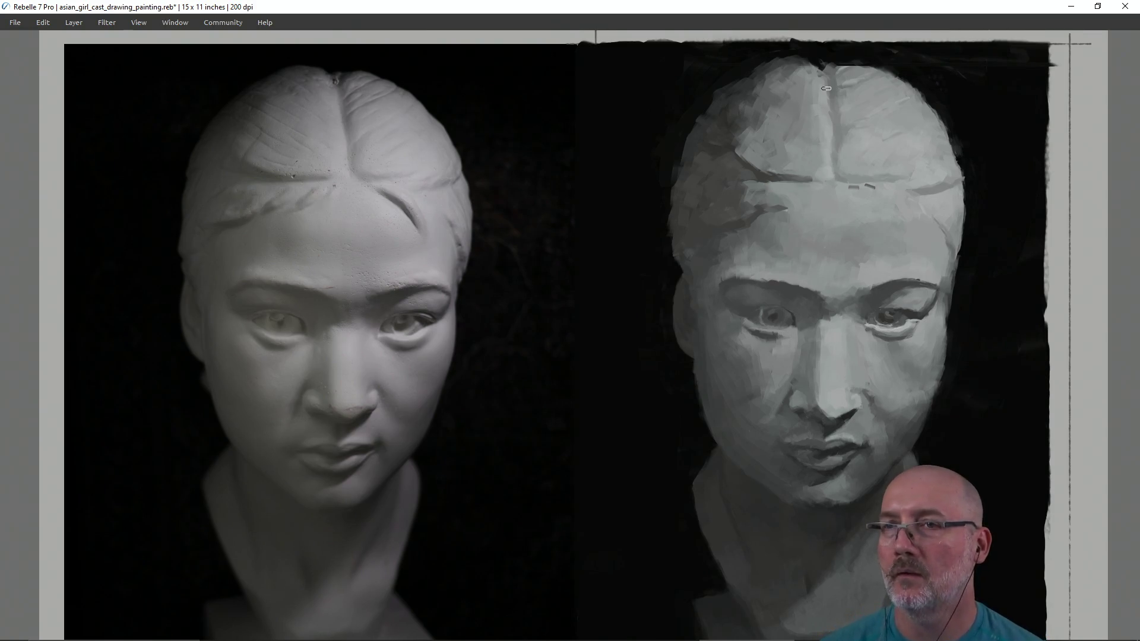
key(shift)
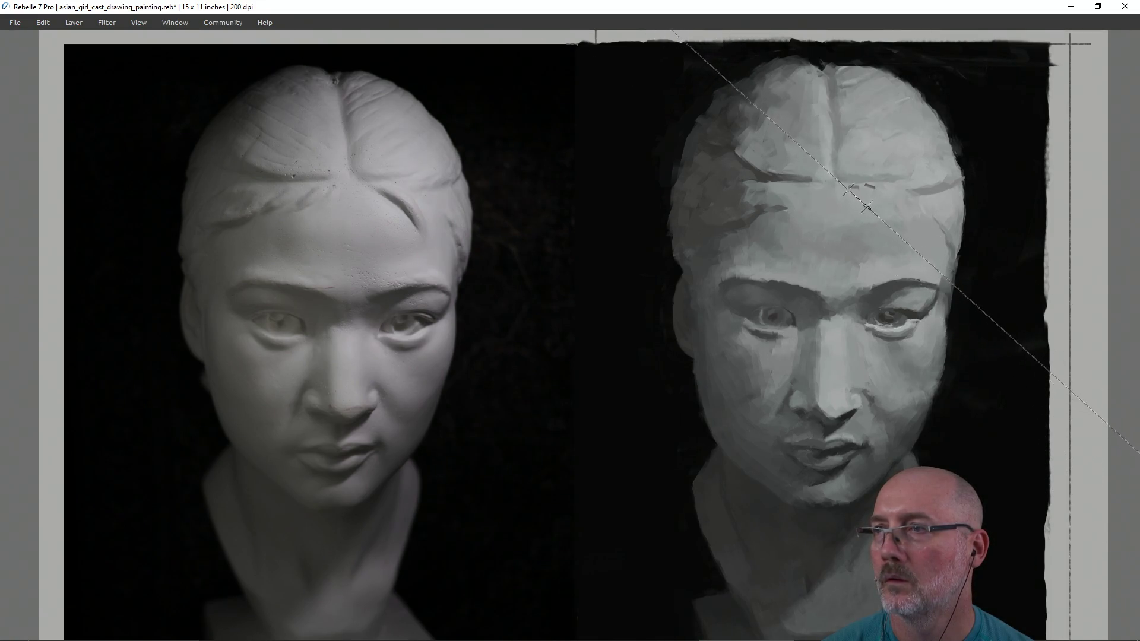
Step: Paint a dark diagonal forehead stroke, then measure the cast from forehead to nose with guides
drag(859, 201, 894, 232)
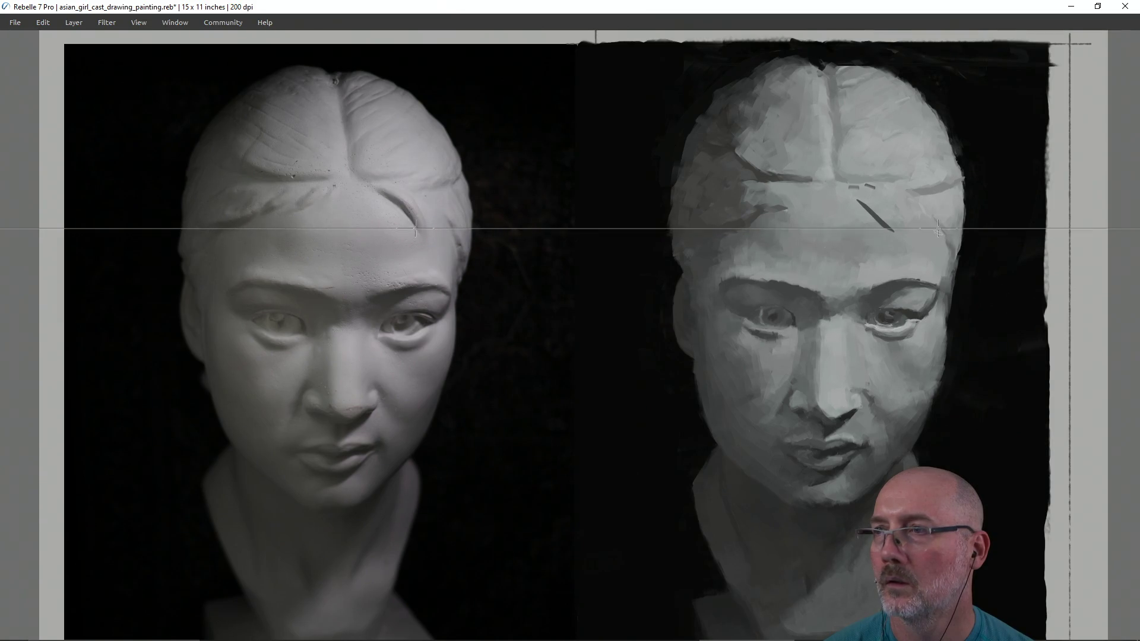
click(376, 189)
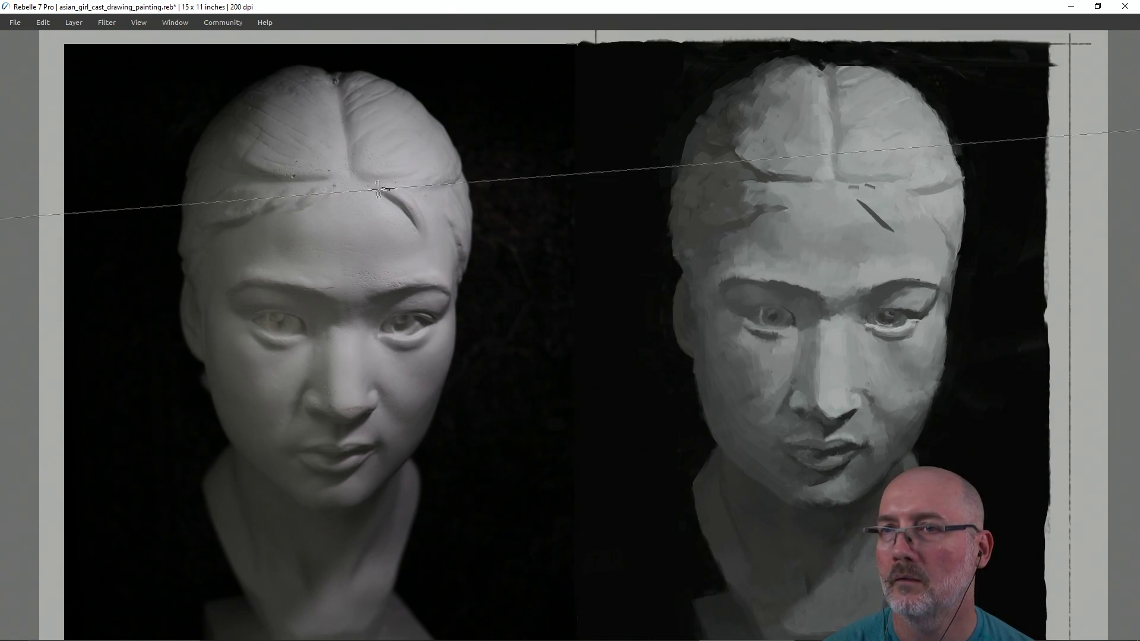
click(852, 189)
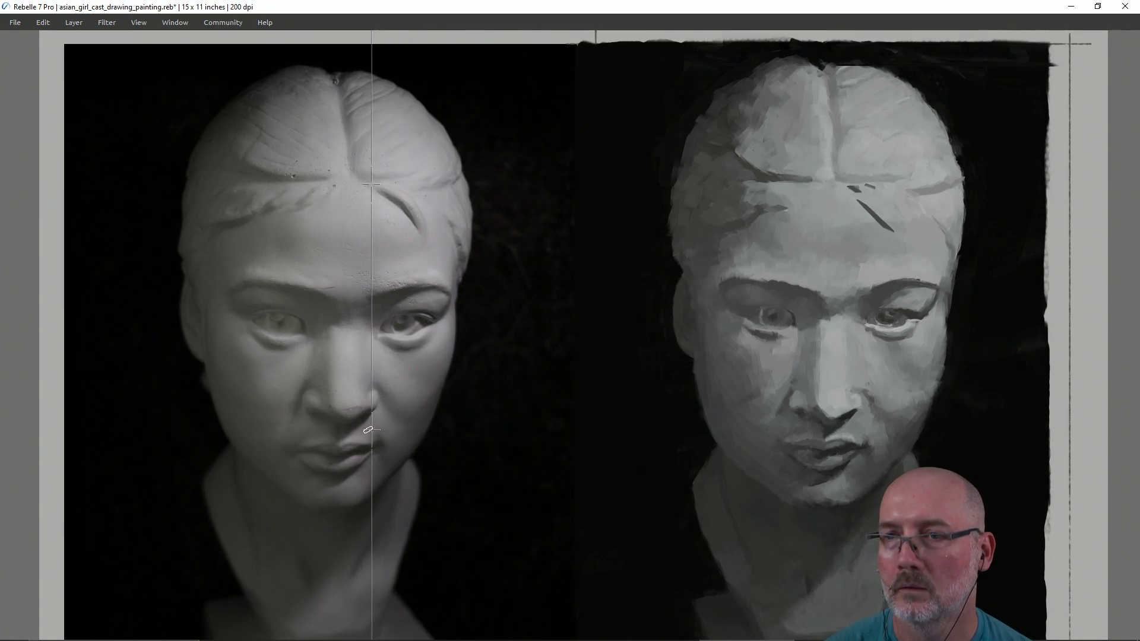
click(859, 408)
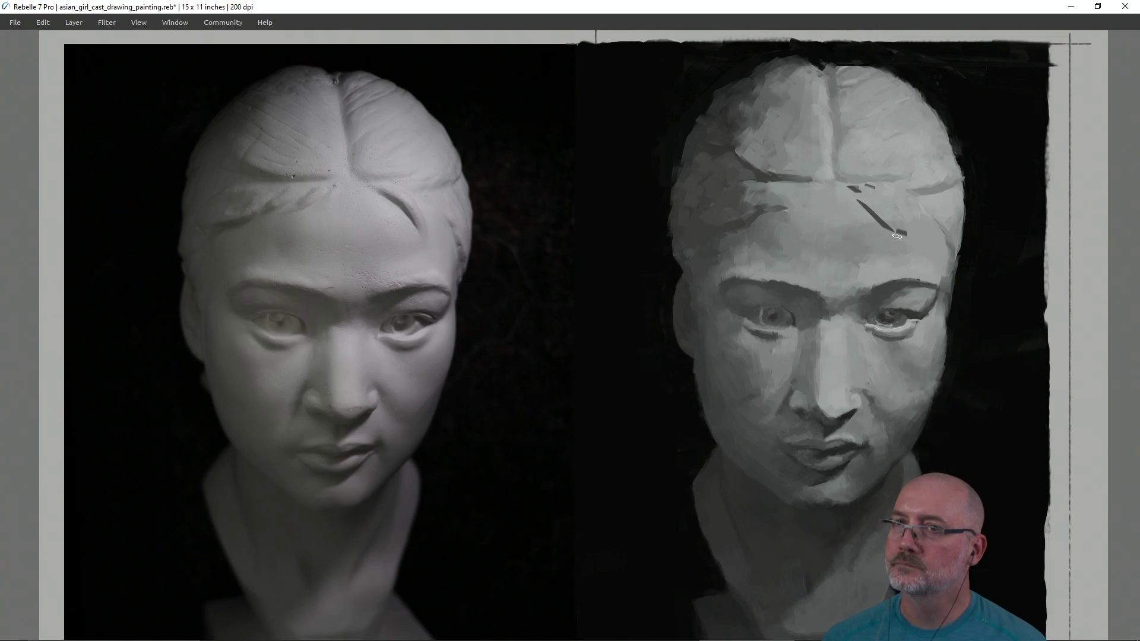
Step: Undo the two latest forehead strokes and set the brush size to 27%
key(ctrl+z)
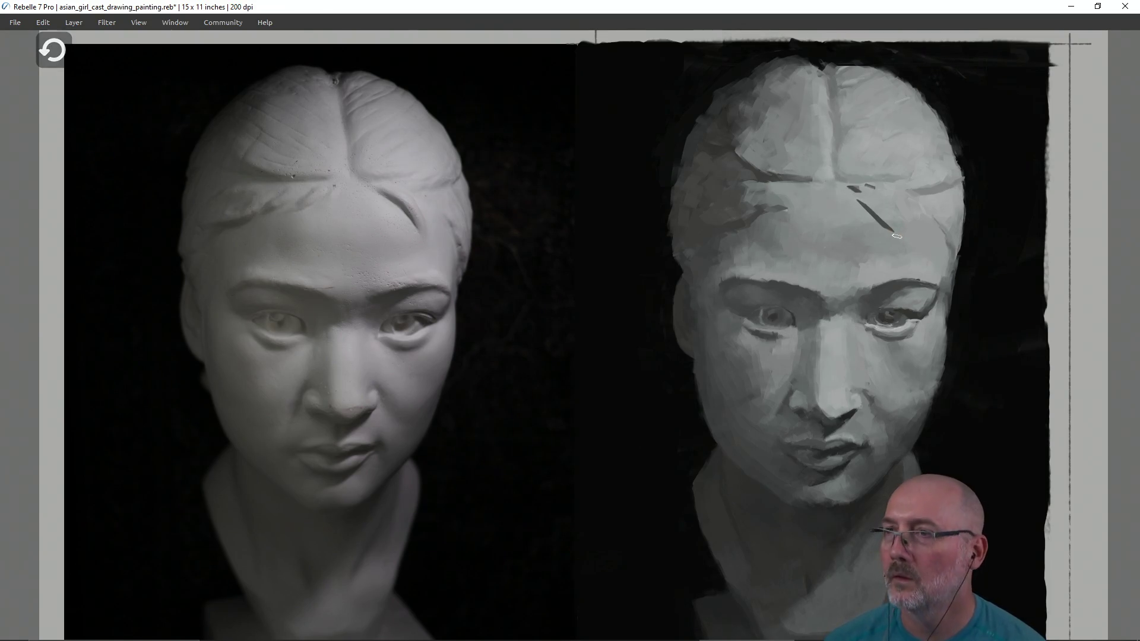
key(ctrl+z)
key(ctrl+z)
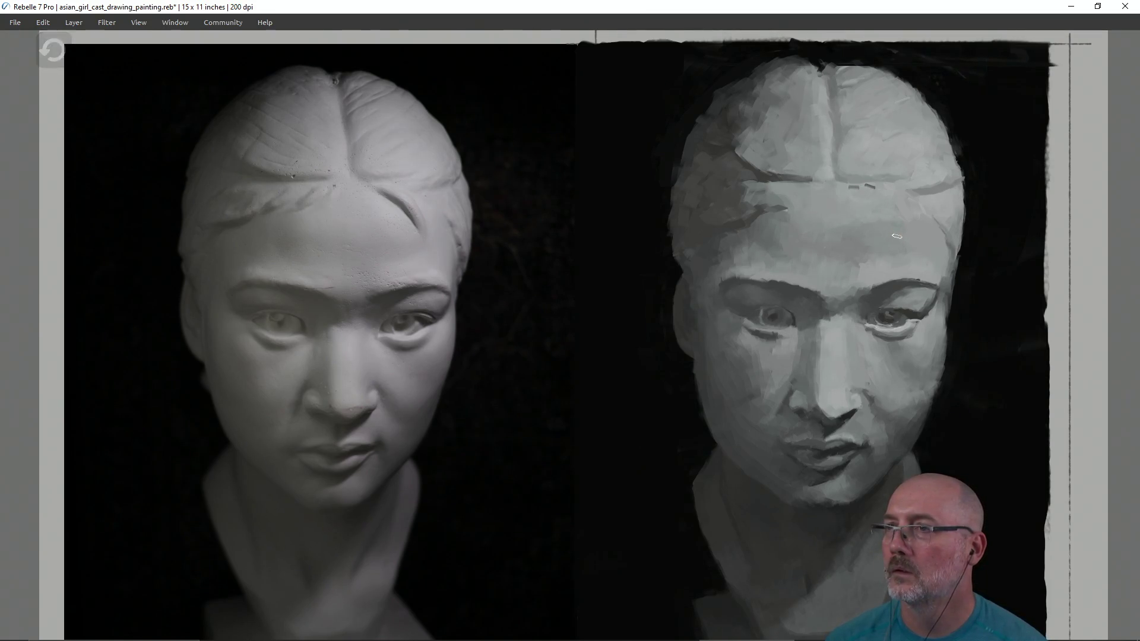
key(shift)
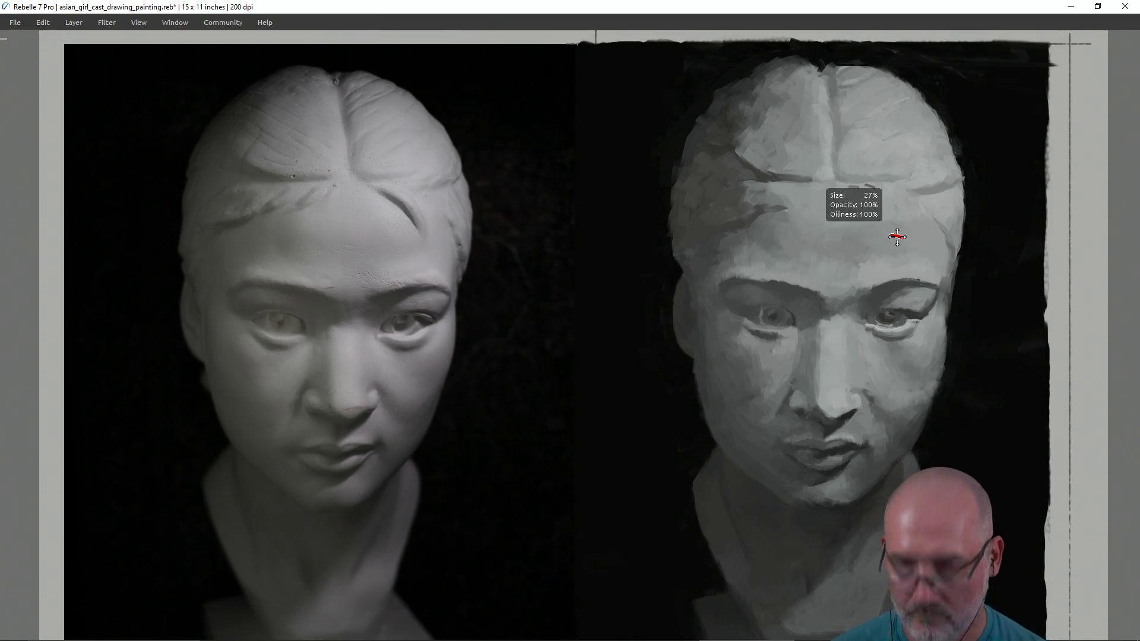
click(44, 24)
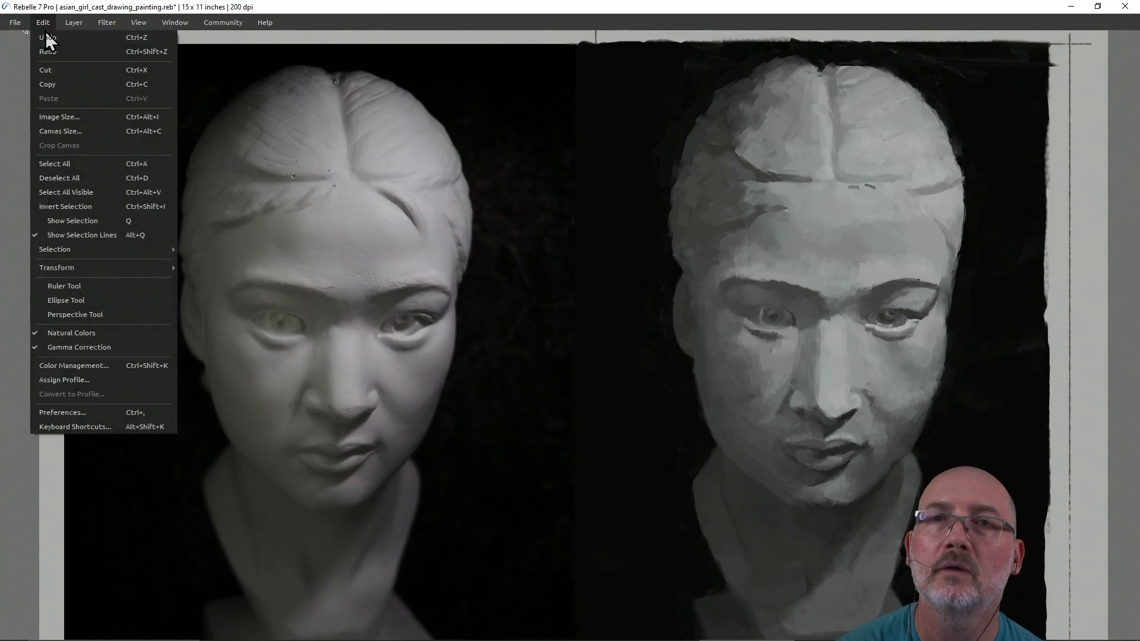
Step: Step back through the forehead strokes, restoring then removing the dark stroke, and shrink the brush
click(49, 48)
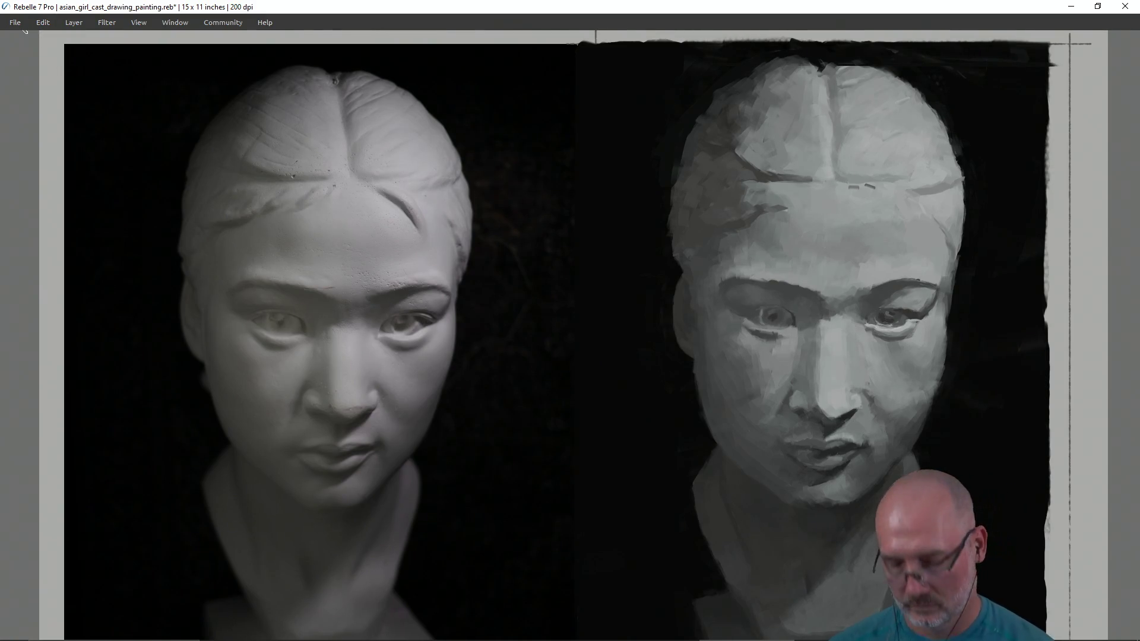
key(ctrl+y)
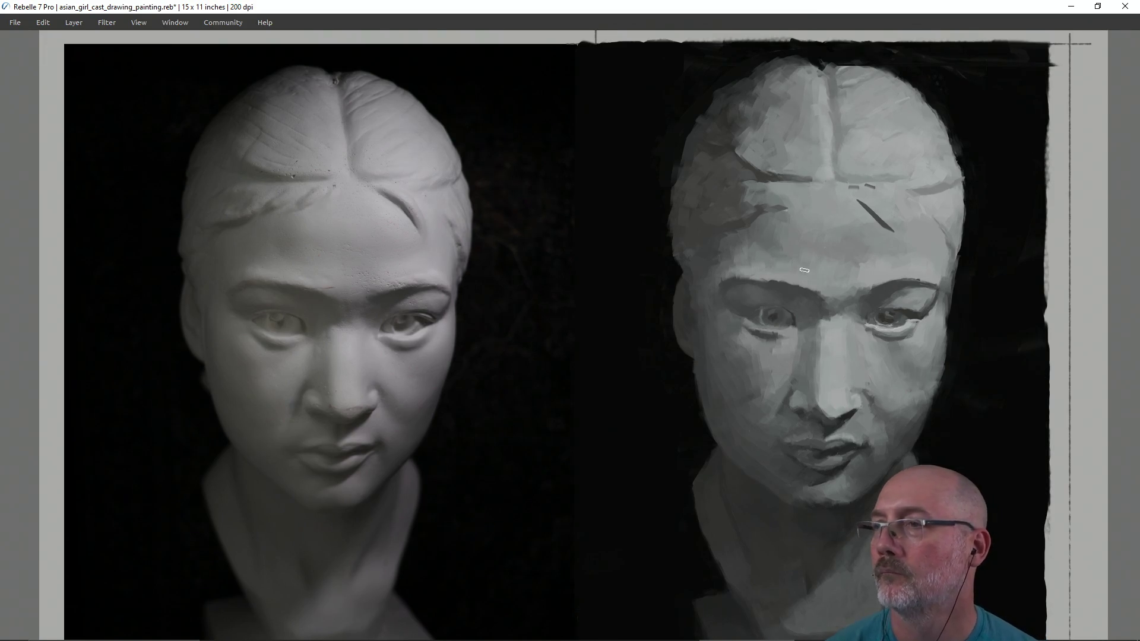
key(ctrl+z)
key(bracketleft)
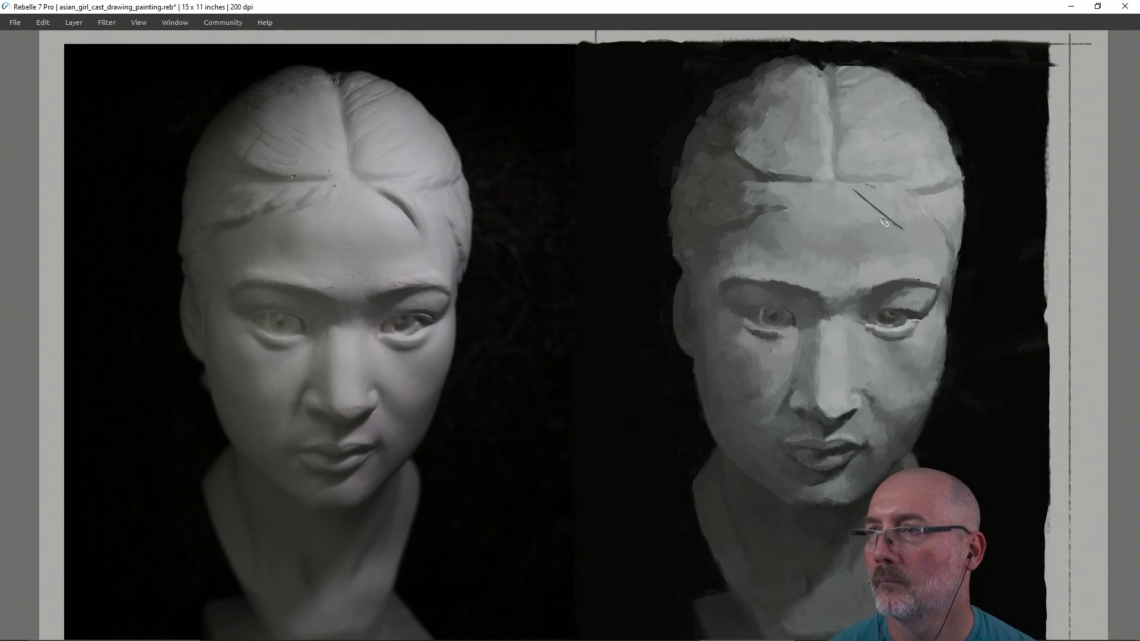
Step: Place a vertical alignment guide and sample the dark forehead stroke colour
click(413, 223)
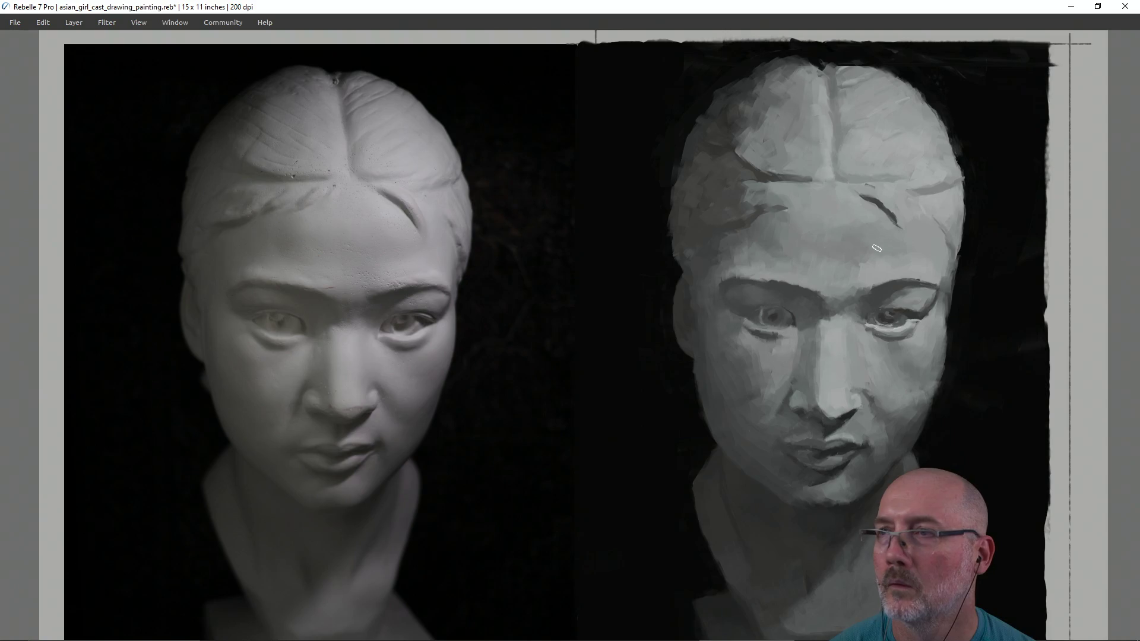
alt+click(878, 202)
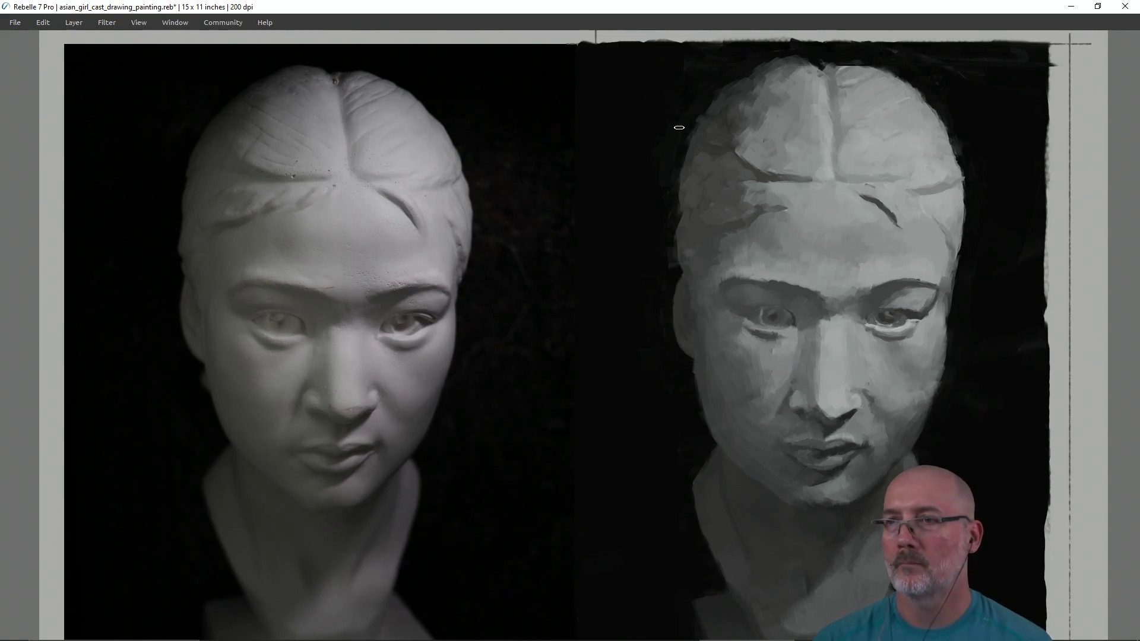
mouse_move(184, 280)
mouse_down()
mouse_move(772, 279)
mouse_move(645, 262)
mouse_move(691, 278)
mouse_move(660, 280)
mouse_up()
mouse_move(186, 276)
mouse_down()
mouse_move(663, 269)
mouse_move(673, 280)
mouse_up()
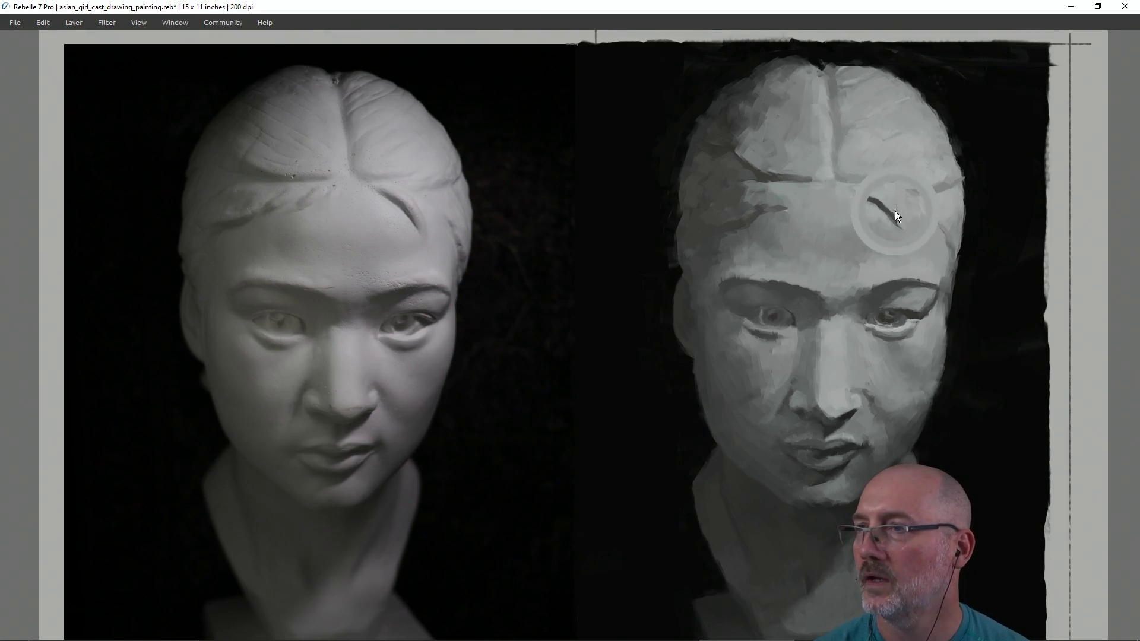
Step: Soften the brow crease end, dab a small highlight in its sampled colour, and save
drag(890, 210, 895, 223)
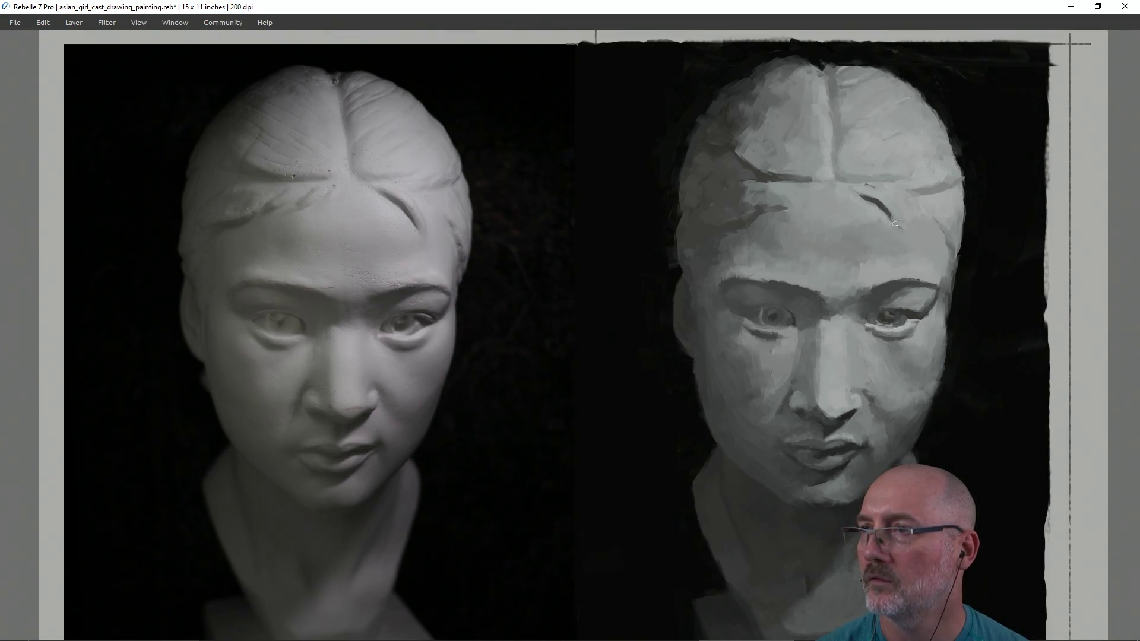
alt+click(883, 209)
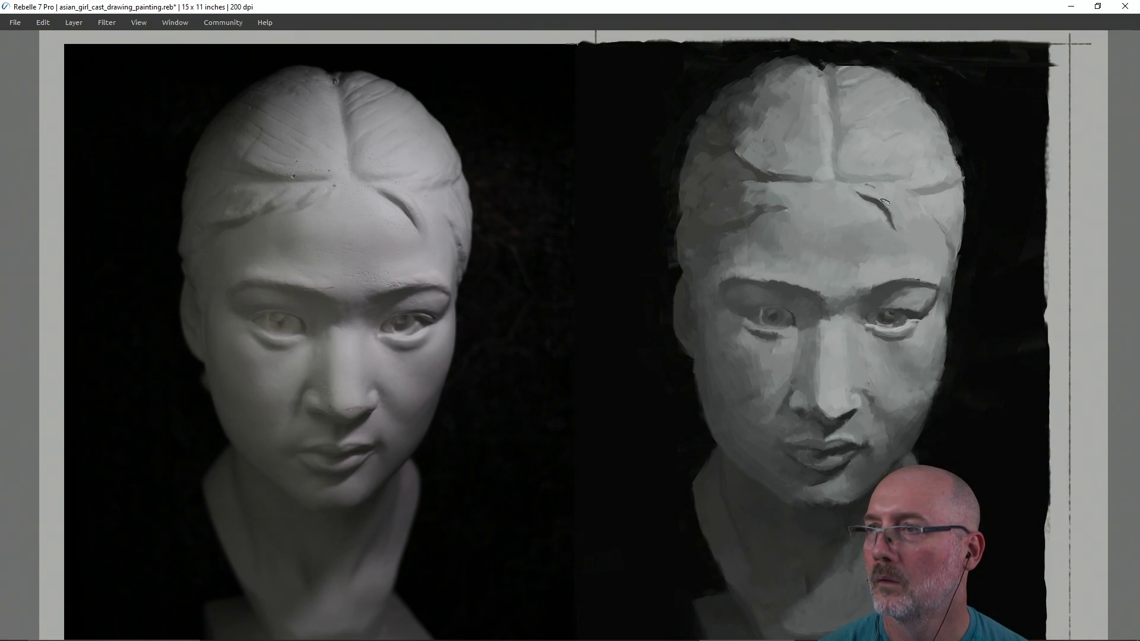
drag(885, 202, 889, 206)
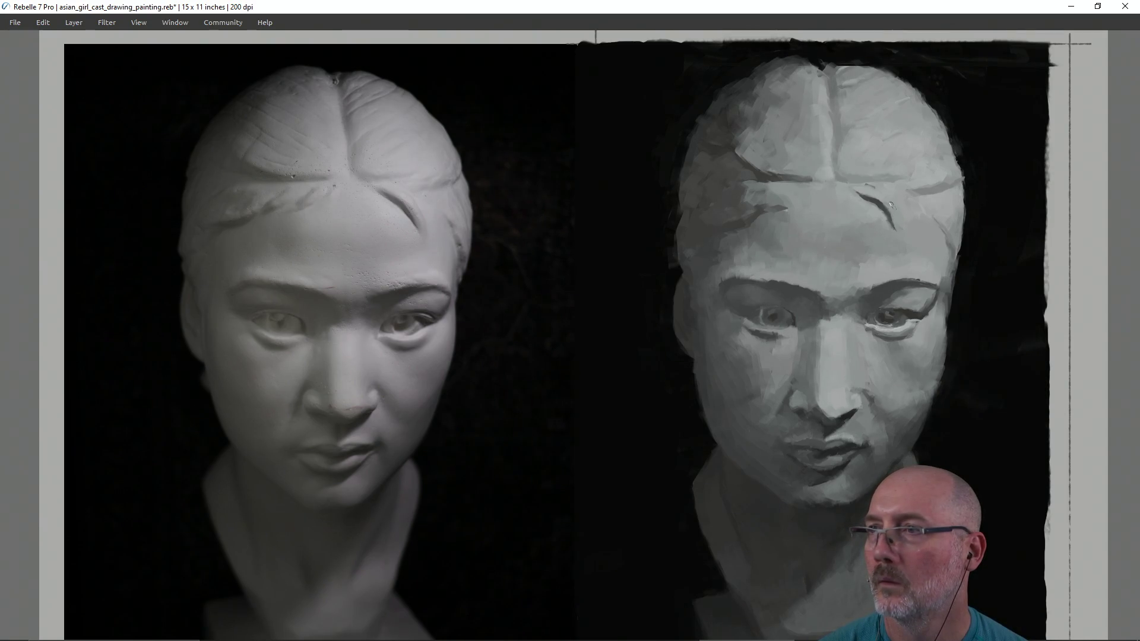
key(ctrl+s)
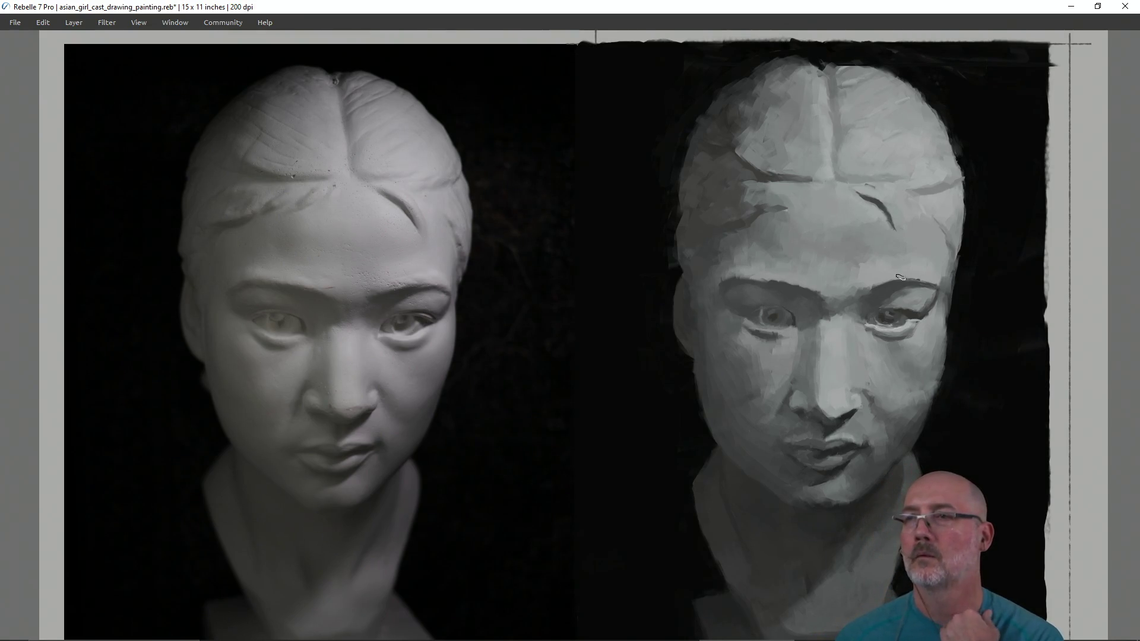
key(ctrl+s)
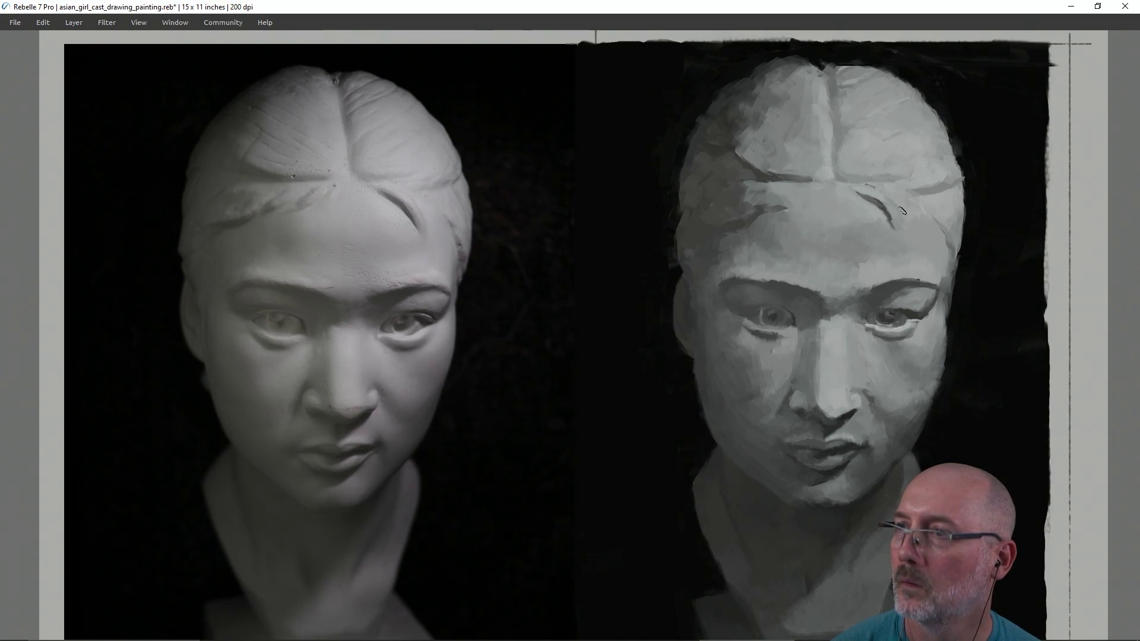
Step: Sample two forehead tones and save the painting
alt+click(868, 219)
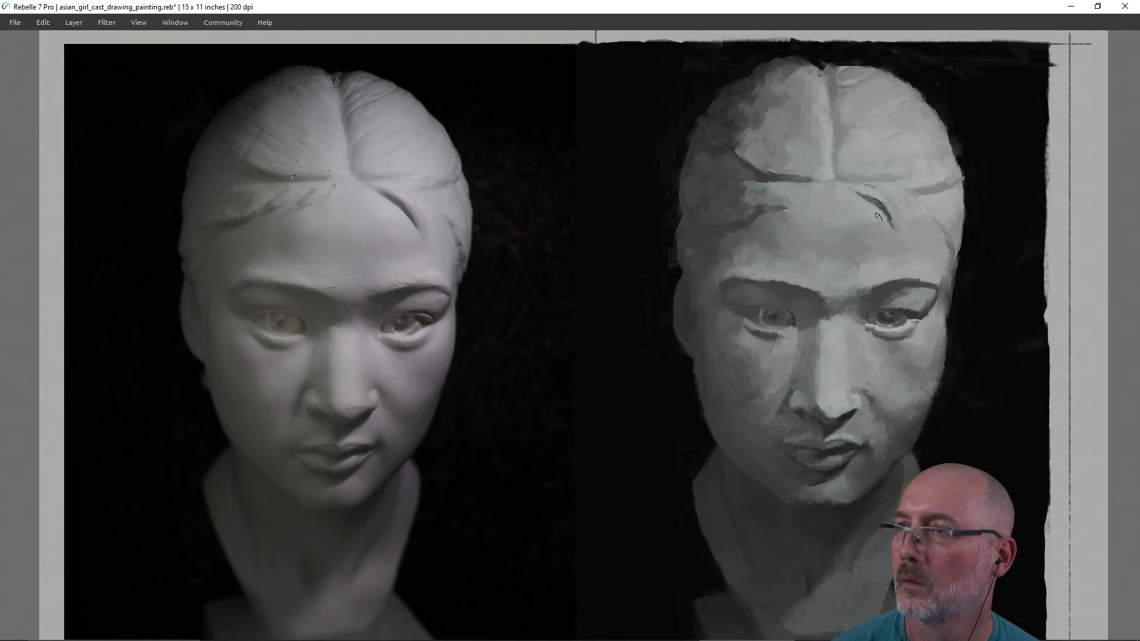
alt+click(886, 220)
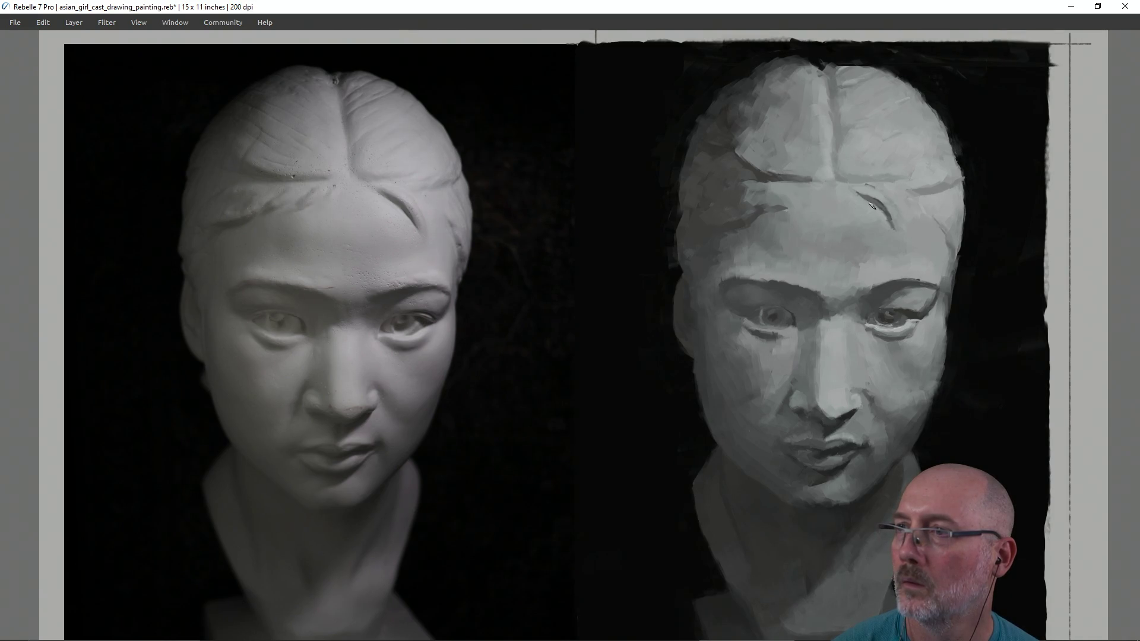
key(ctrl+s)
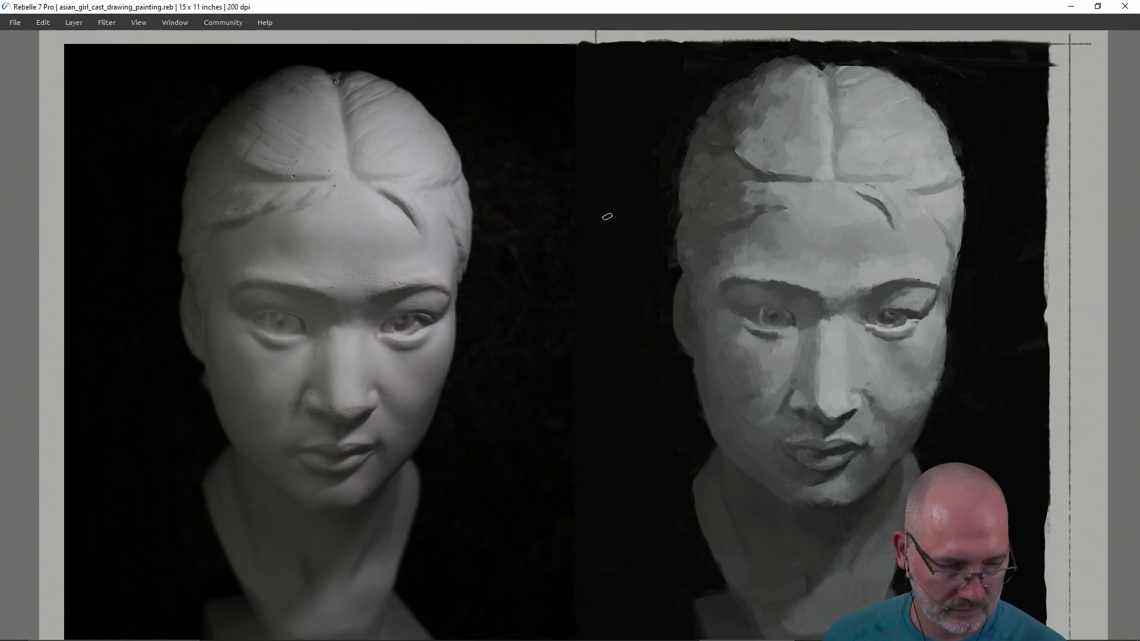
Step: Darken the jaw edge, line up a reference point, and save asian_girl_cast_drawing_painting.reb
click(682, 415)
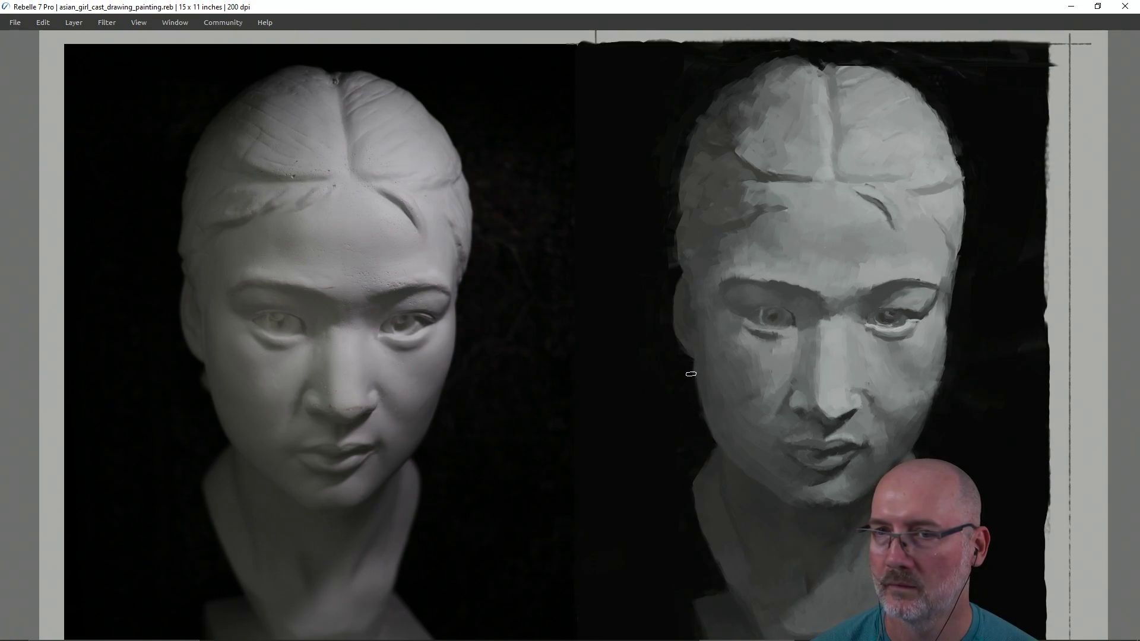
drag(689, 365, 692, 370)
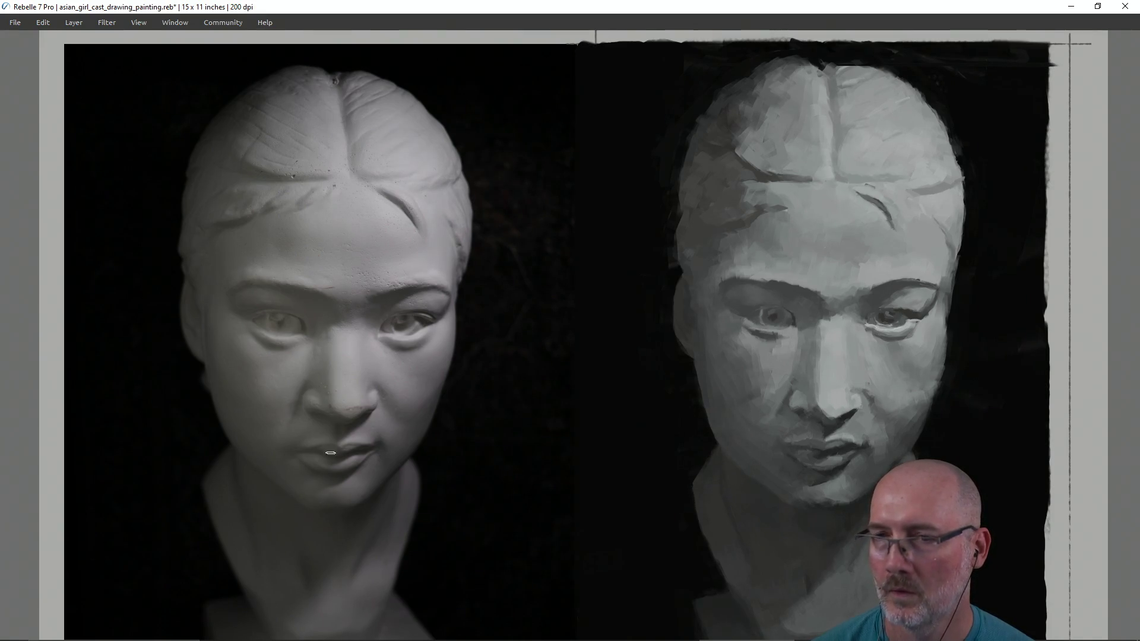
drag(231, 444, 743, 444)
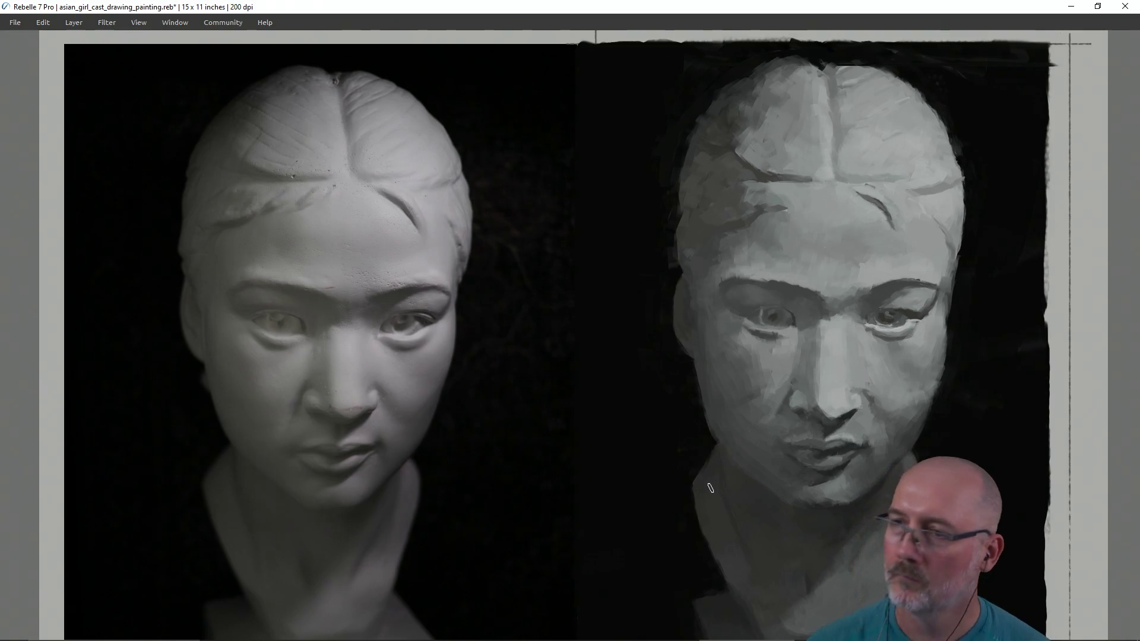
key(ctrl+s)
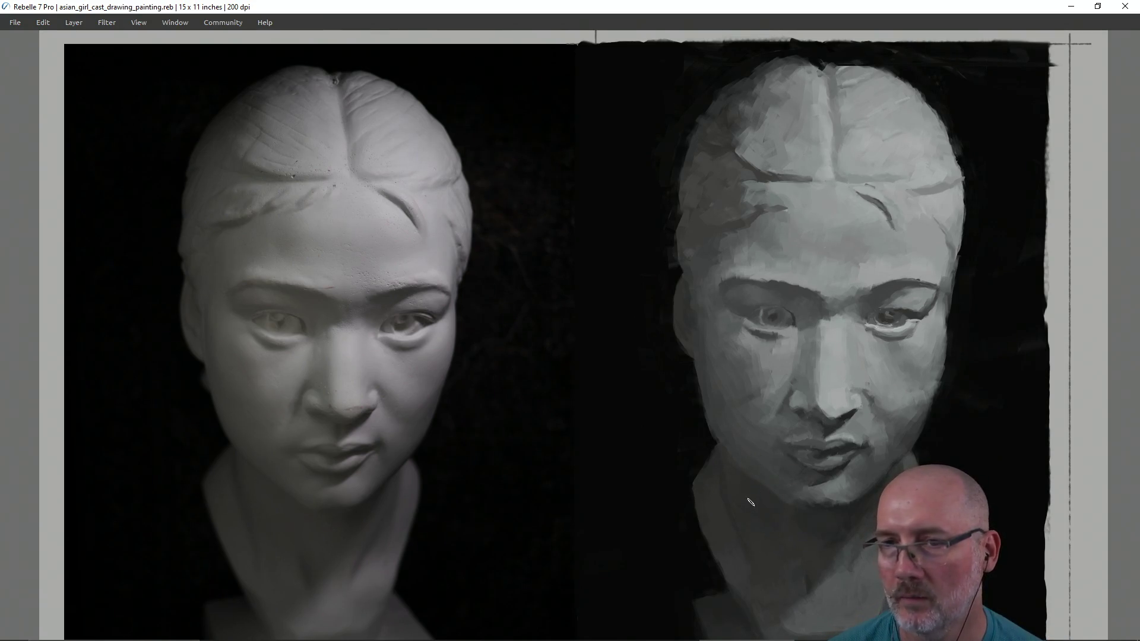
Step: Paint a small stroke along the jaw, then undo it
drag(743, 470, 739, 466)
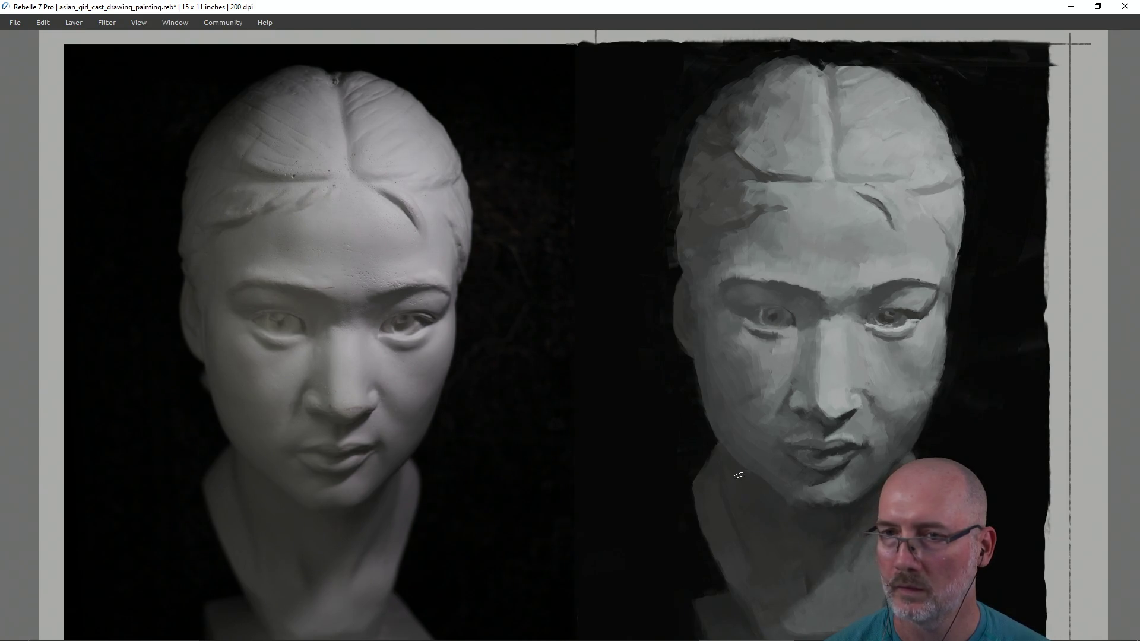
key(ctrl+z)
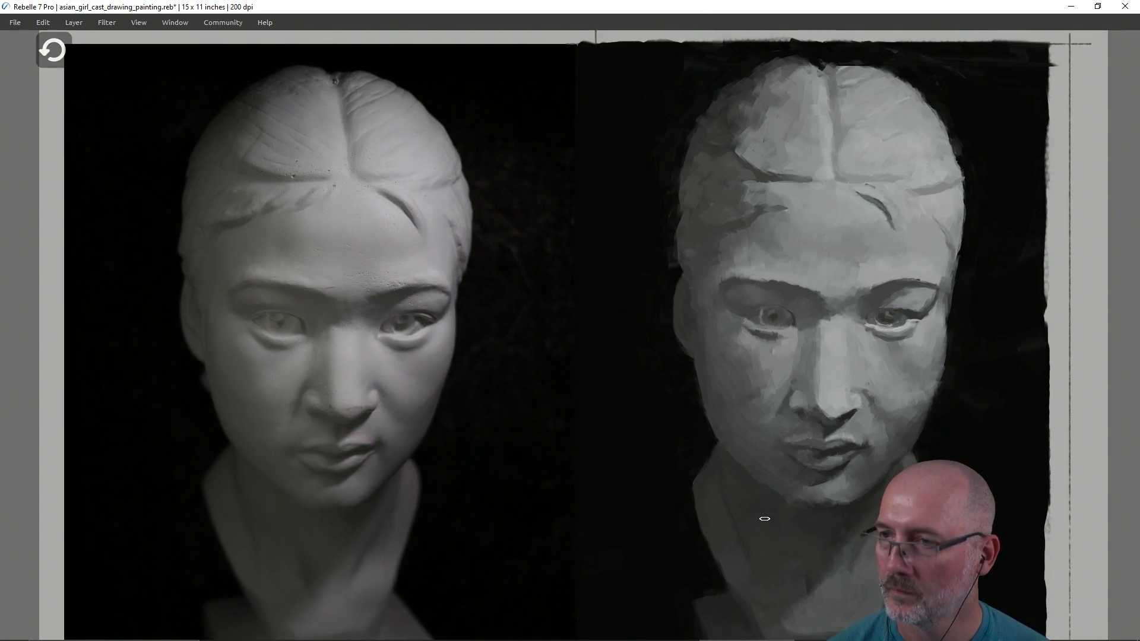
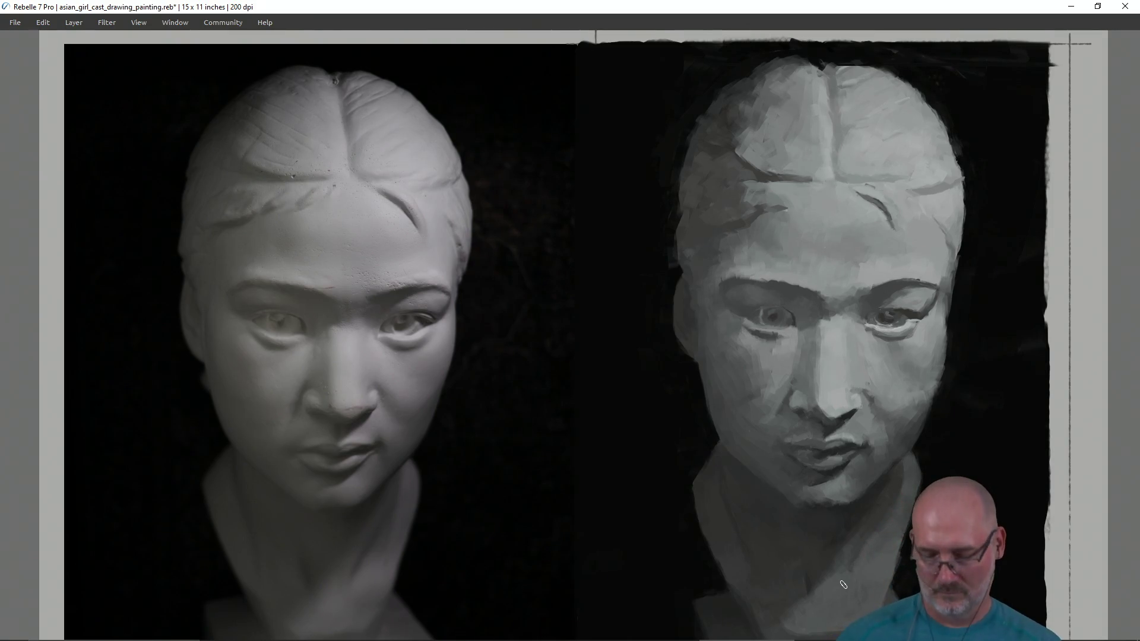
Step: Save the painting and hide the P8110001 reference photo layer
key(ctrl+s)
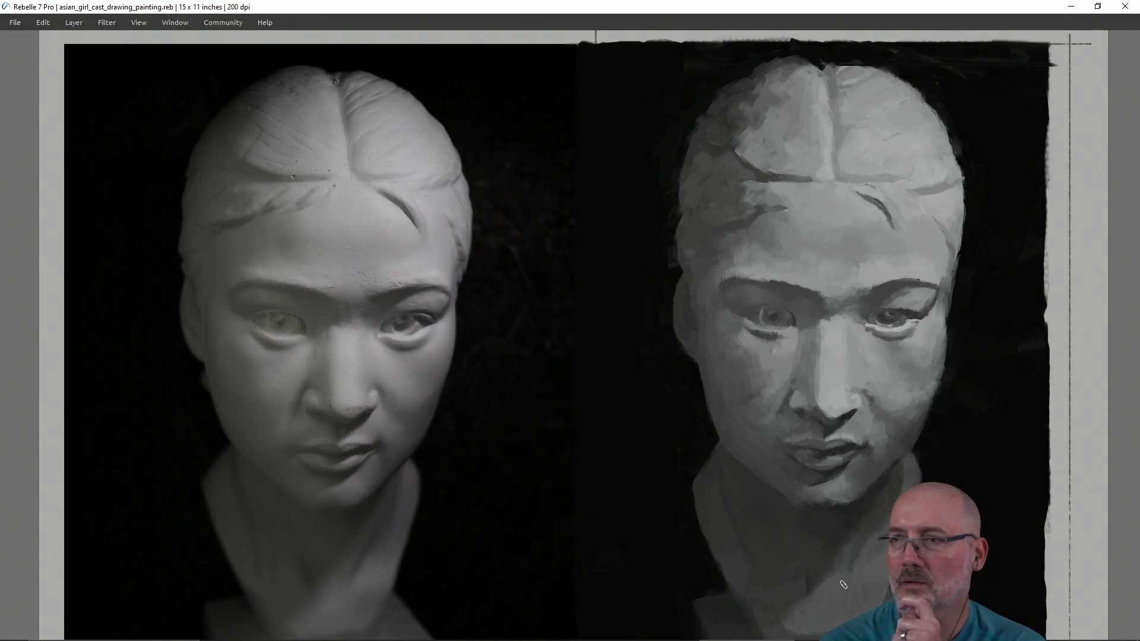
key(ctrl+s)
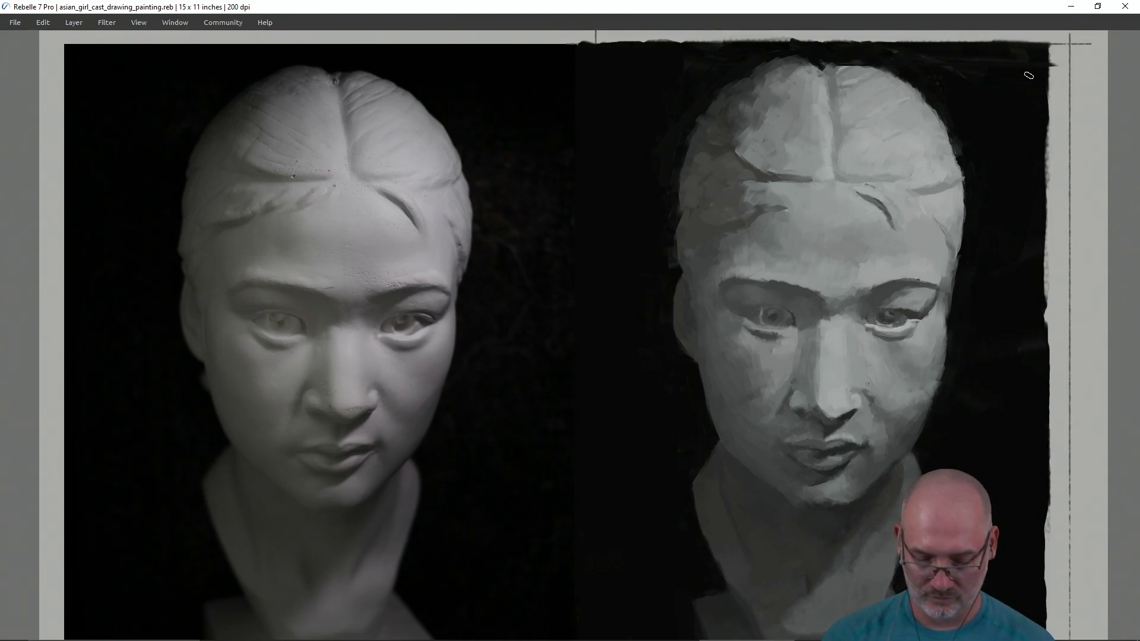
key(Tab)
click(976, 148)
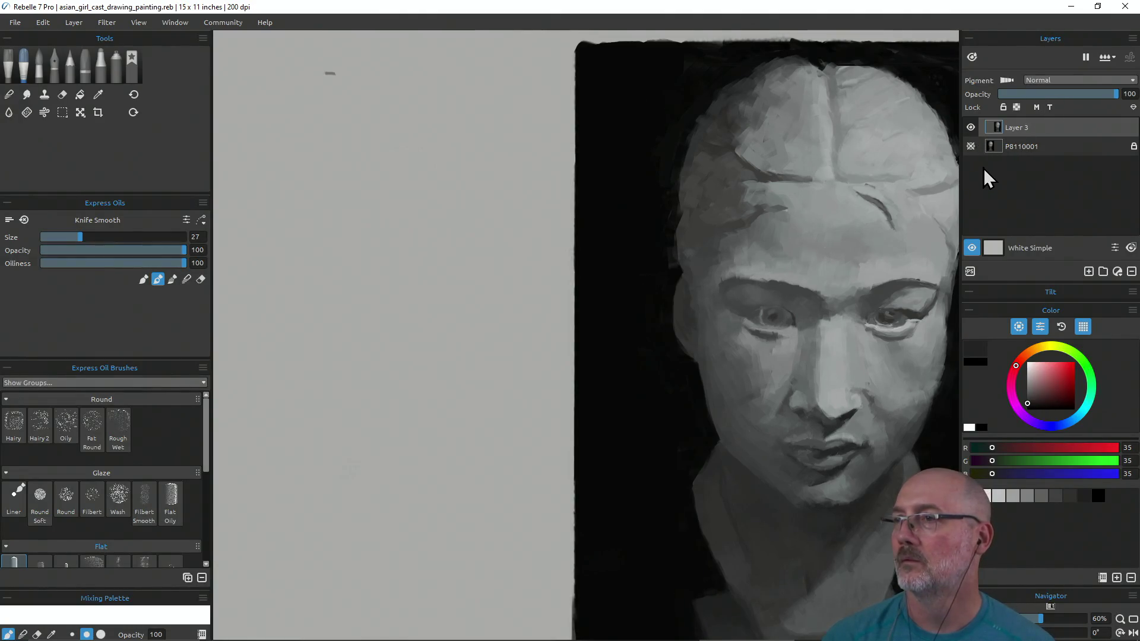
Step: Pan the canvas around the painted head and turn the P8110001 reference layer back on
key(Tab)
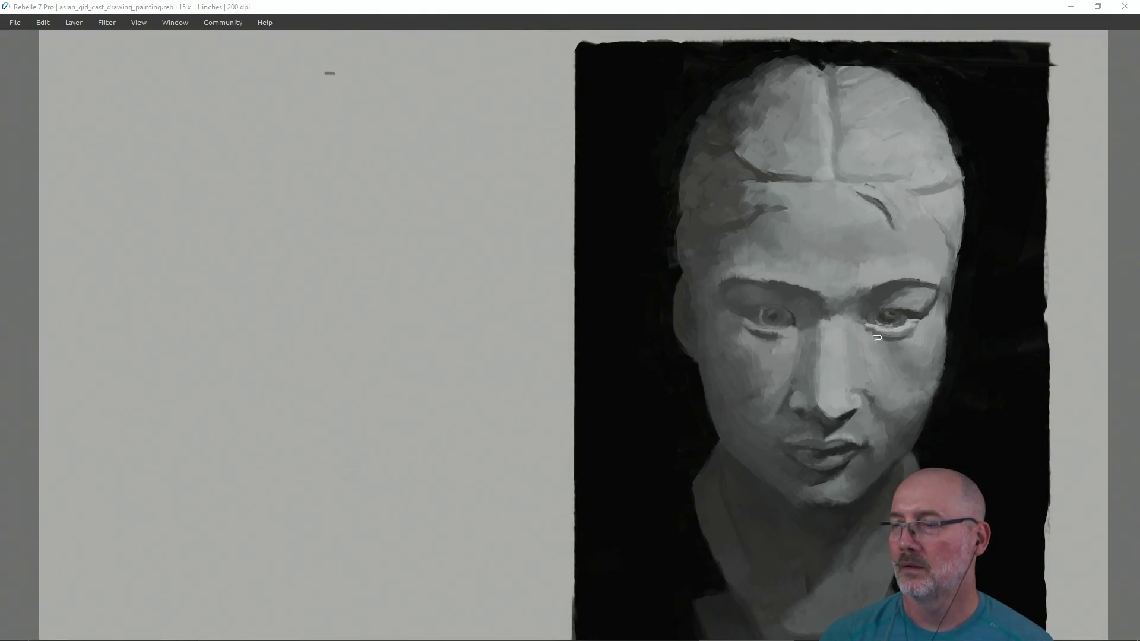
drag(869, 366, 606, 328)
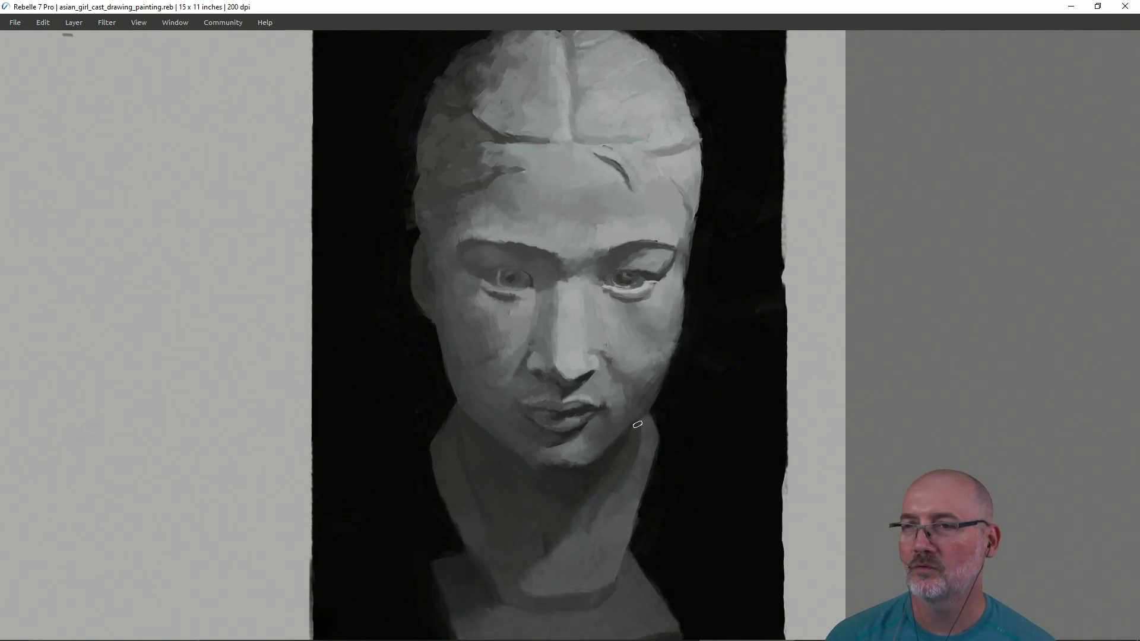
mouse_move(522, 382)
mouse_down()
mouse_move(608, 426)
mouse_move(804, 443)
mouse_move(795, 457)
mouse_move(783, 400)
mouse_up()
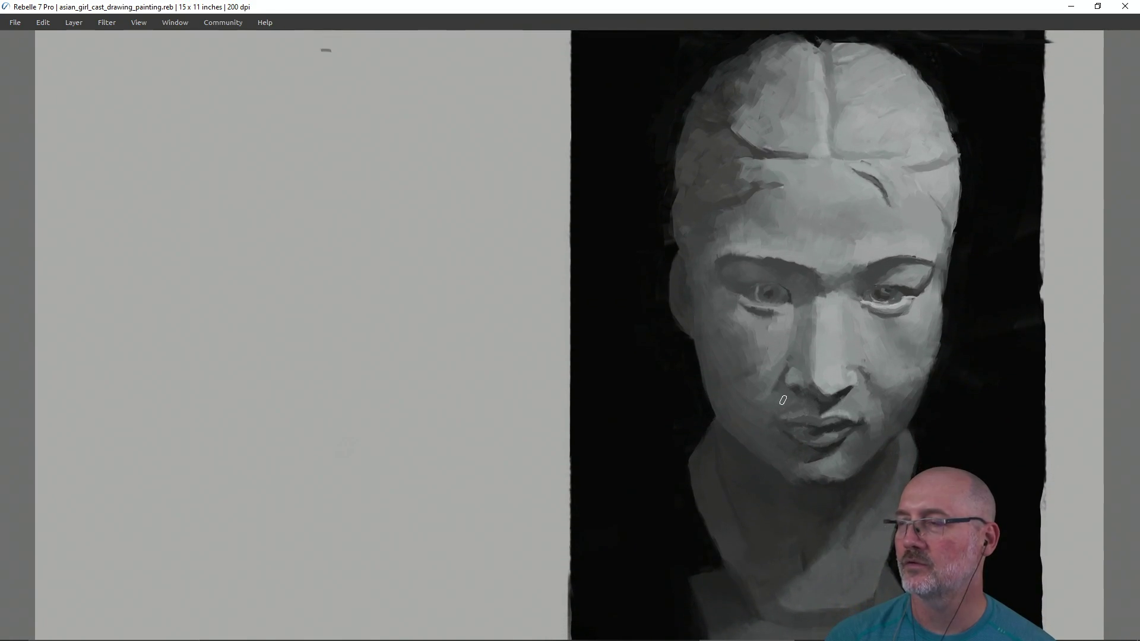
key(Tab)
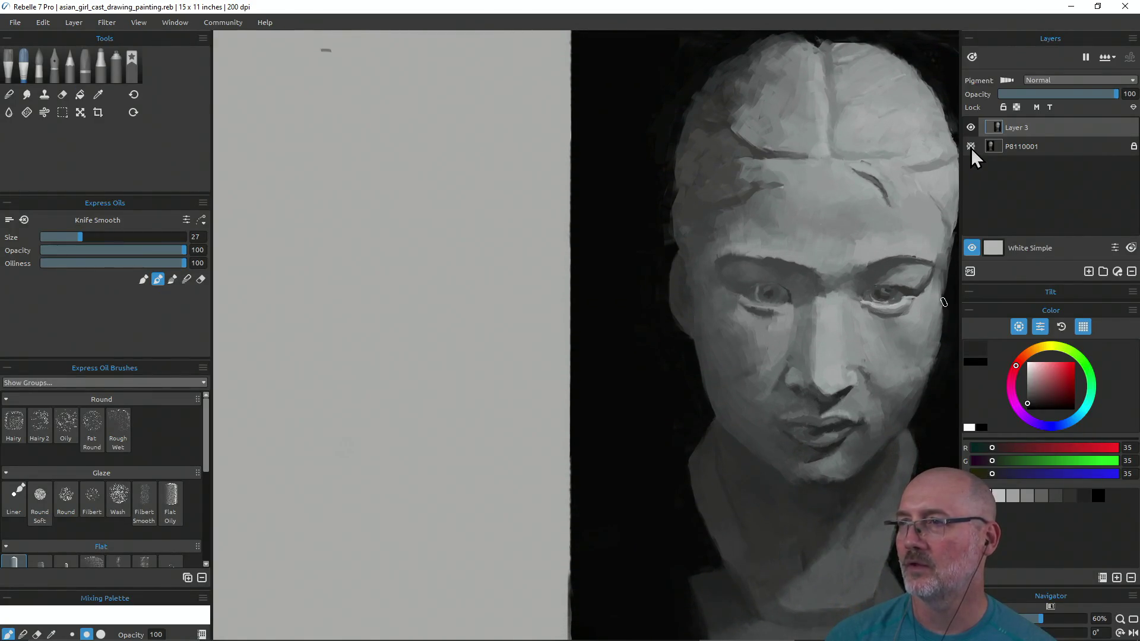
click(971, 147)
key(Tab)
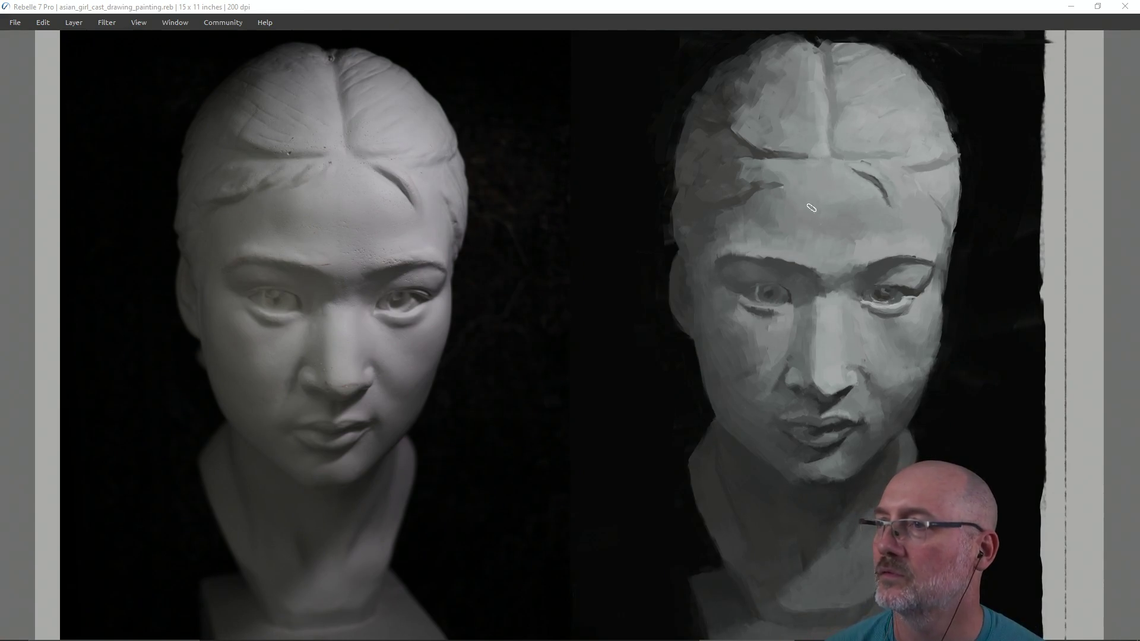
Step: Sample the forehead grey, darken the forehead crease with a short stroke, and save
alt+click(874, 165)
drag(872, 161, 862, 165)
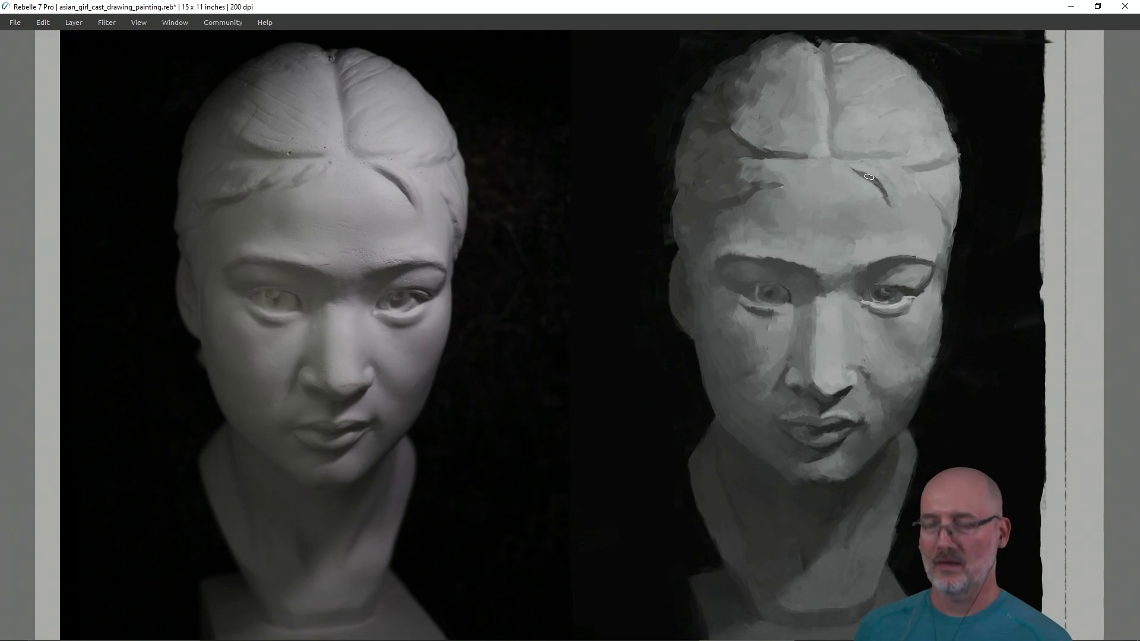
key(ctrl+s)
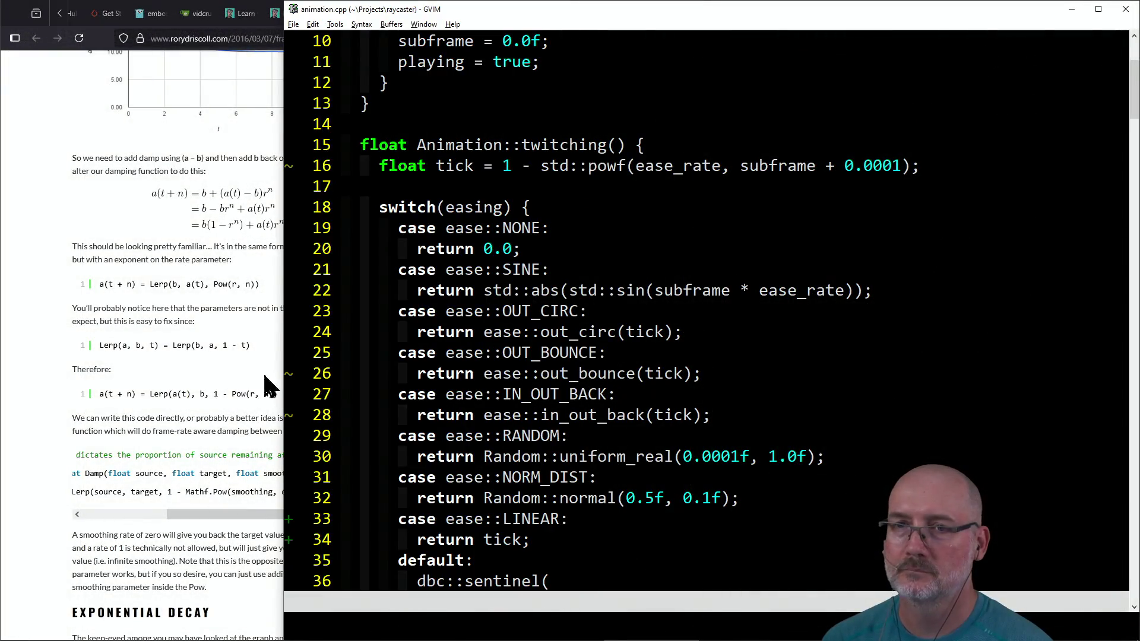
click(33, 370)
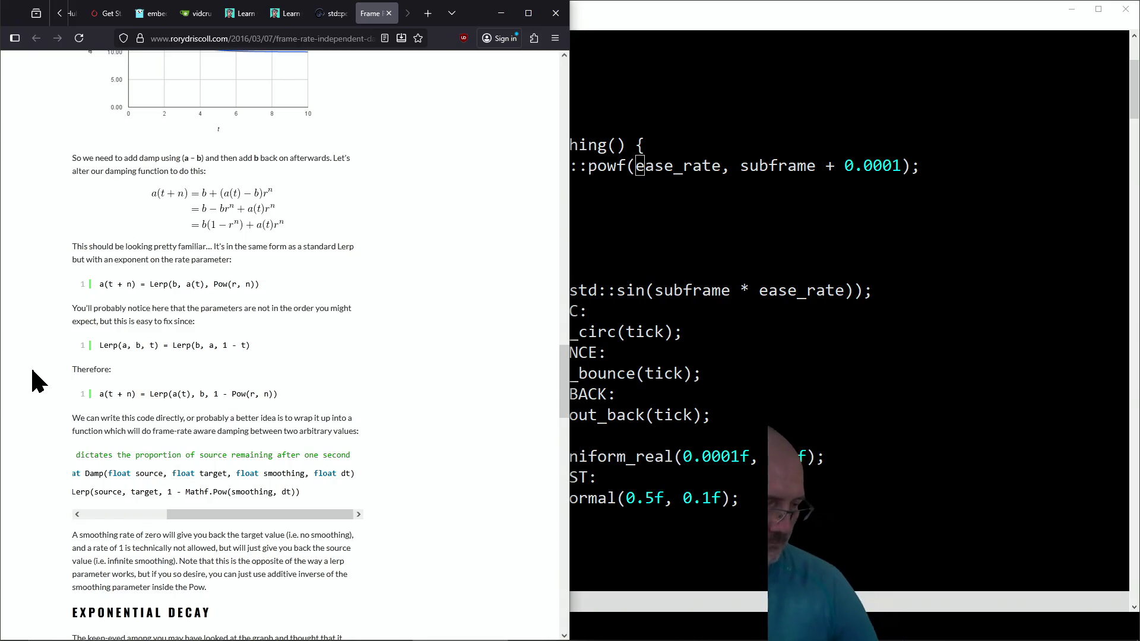
text(1.0f);)
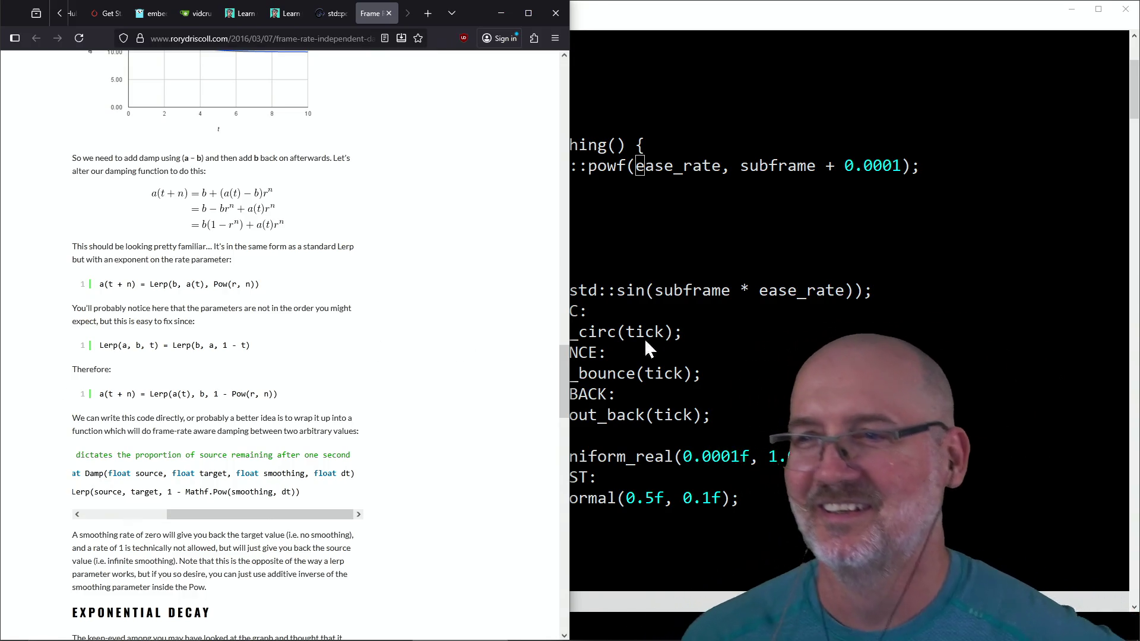
click(630, 340)
scroll(684, 338, down, 2)
scroll(687, 359, up, 5)
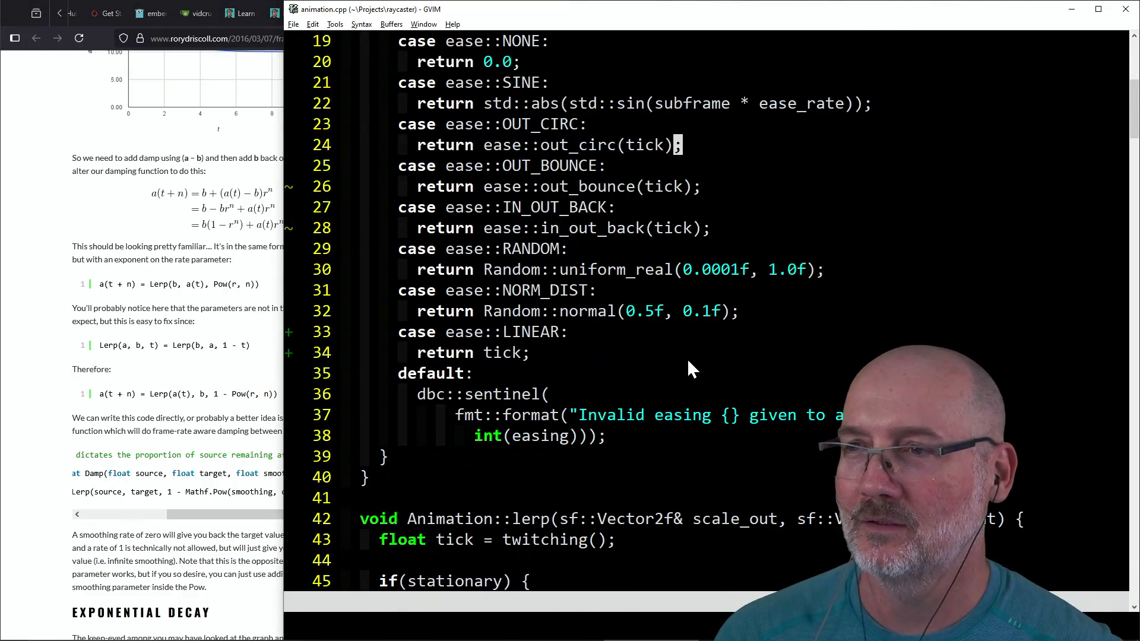
drag(644, 230, 704, 236)
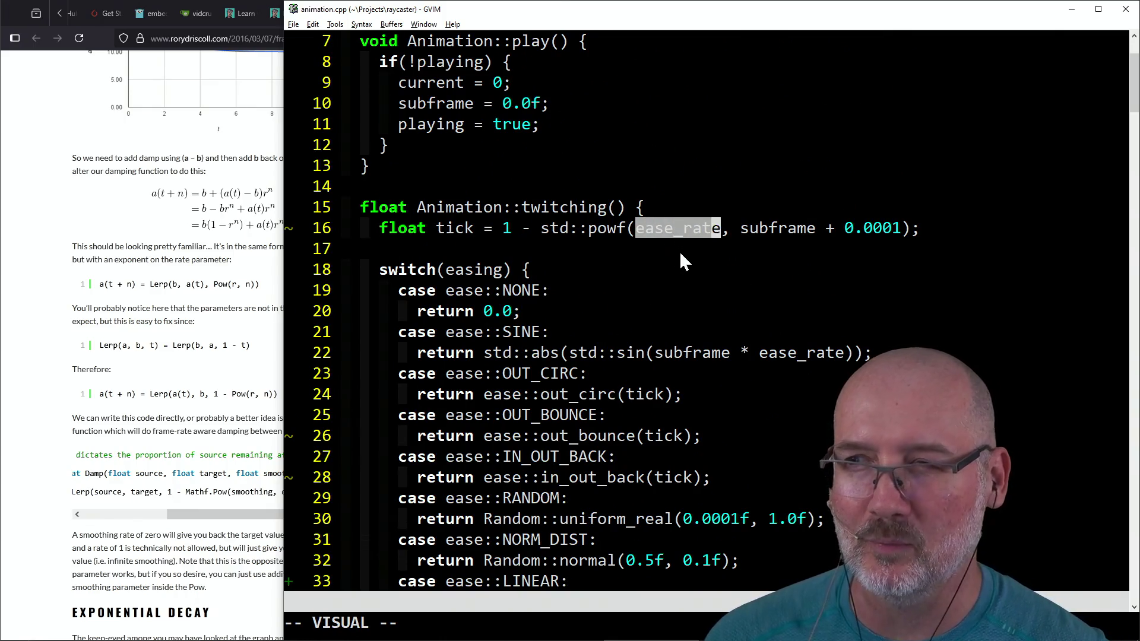
click(630, 232)
click(200, 346)
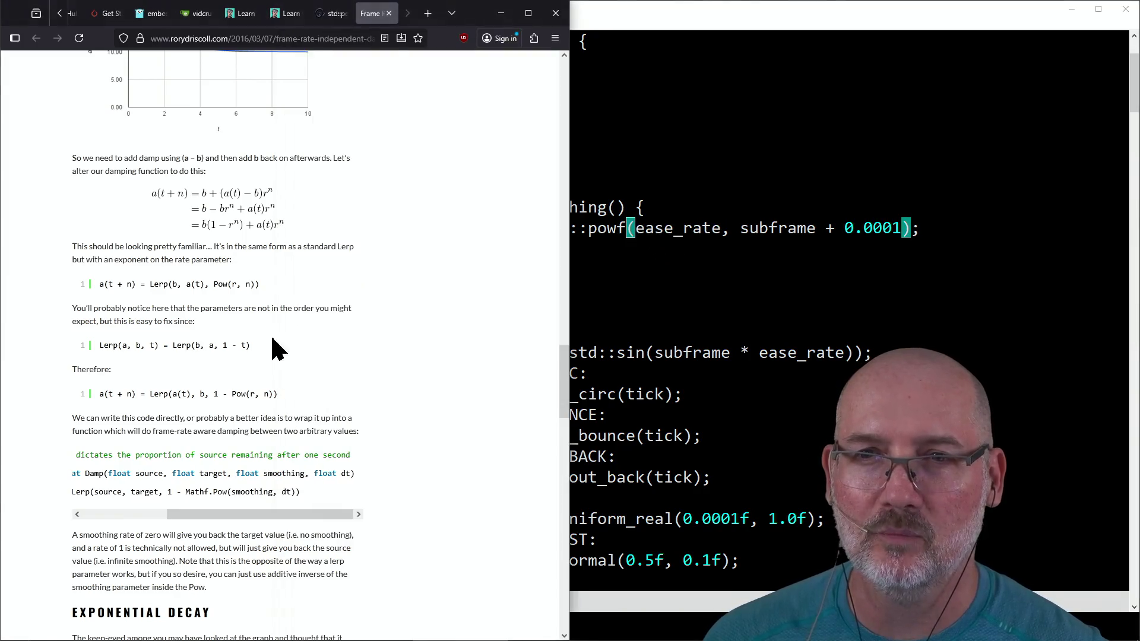
scroll(330, 343, down, 2)
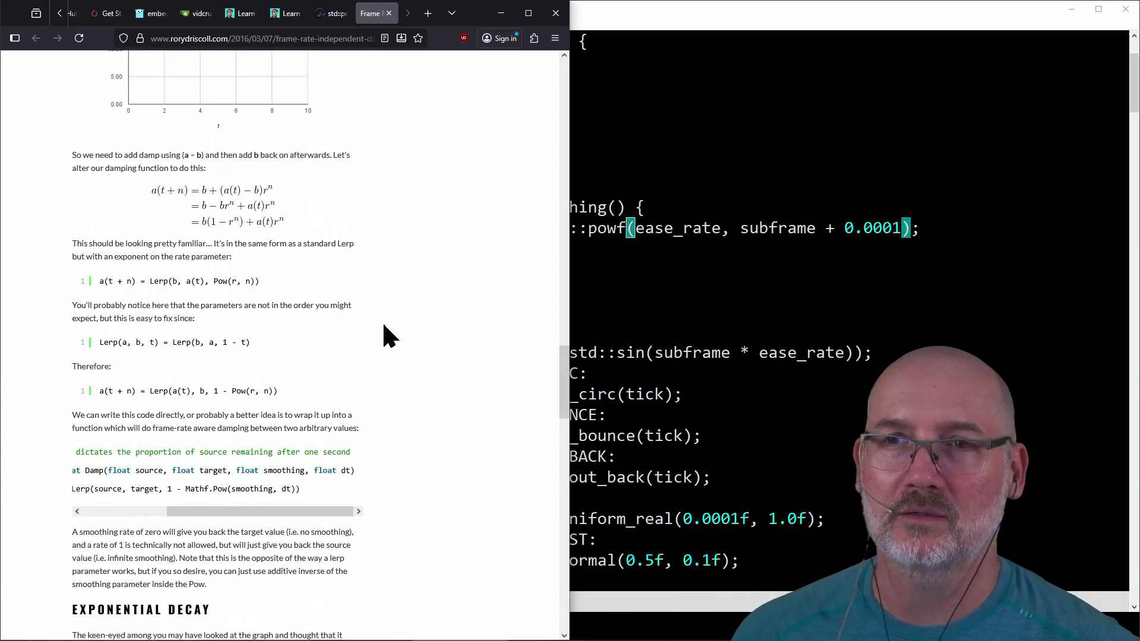
scroll(385, 326, up, 1)
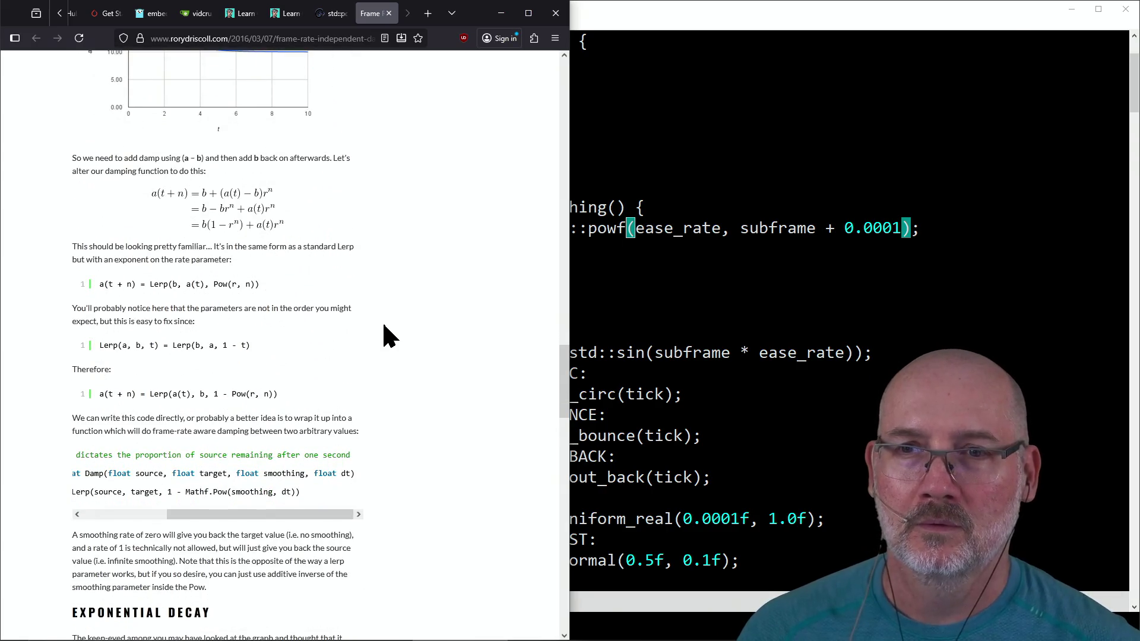
scroll(384, 333, down, 2)
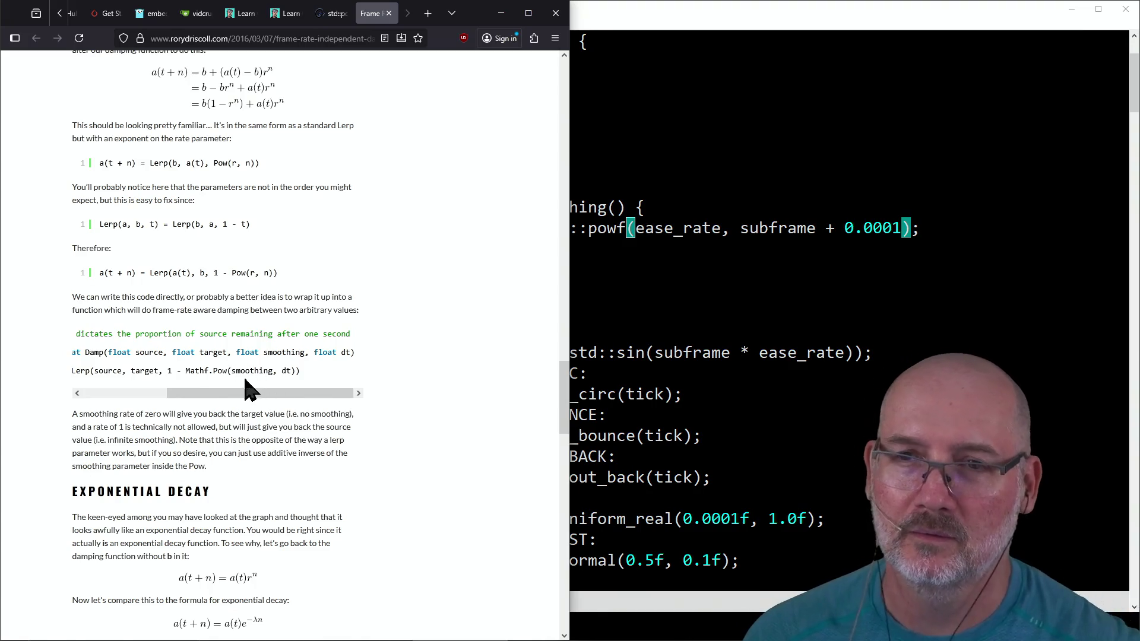
drag(232, 373, 269, 377)
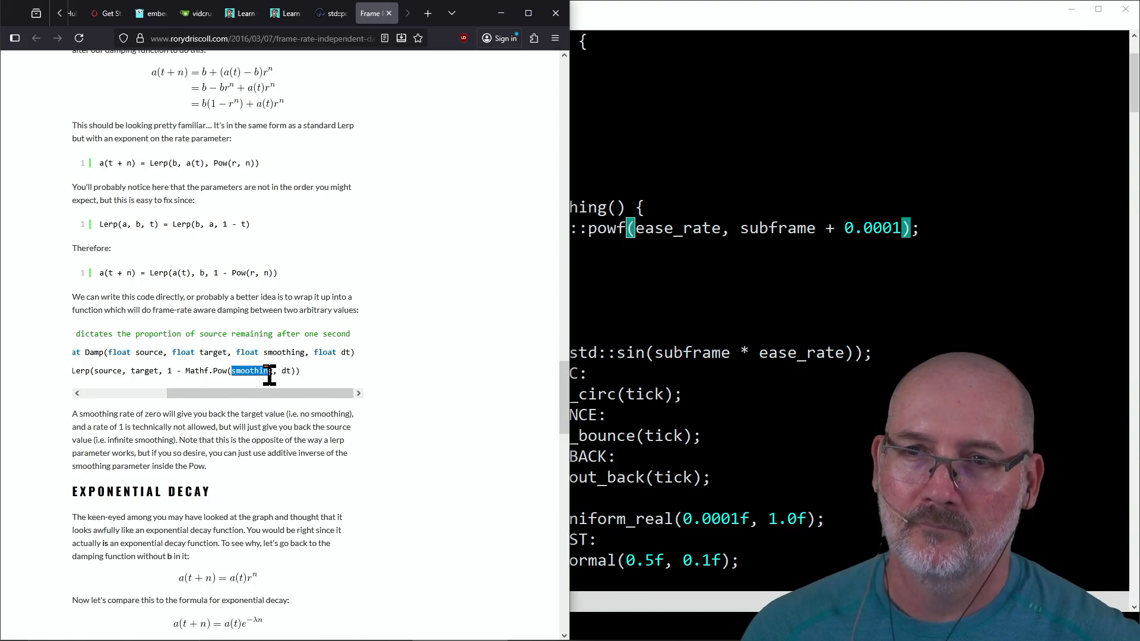
click(399, 366)
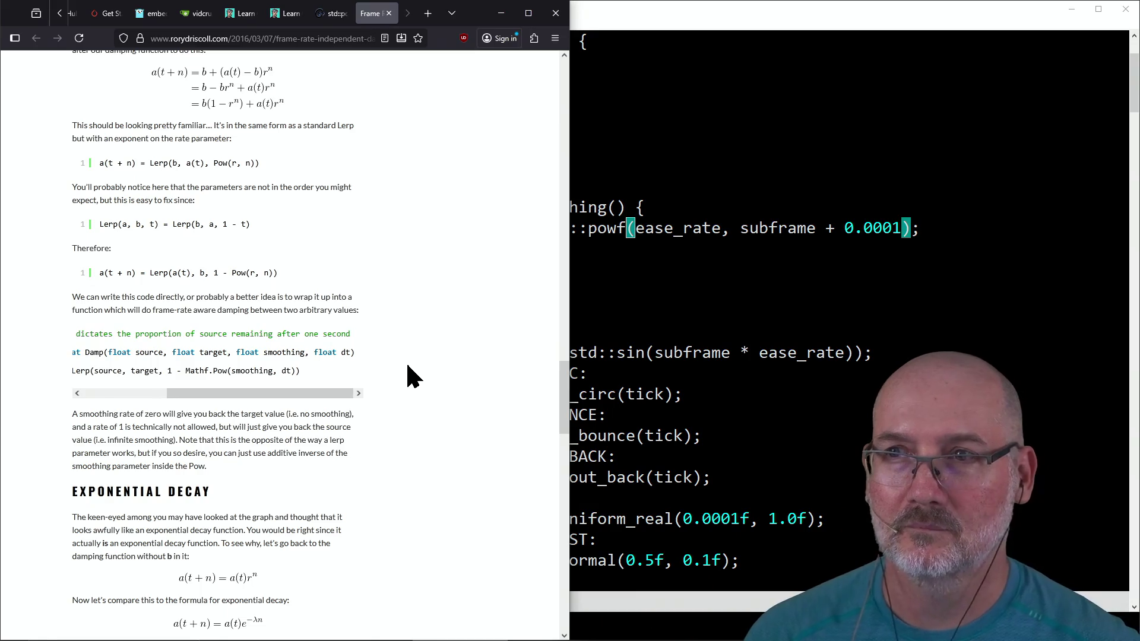
click(694, 273)
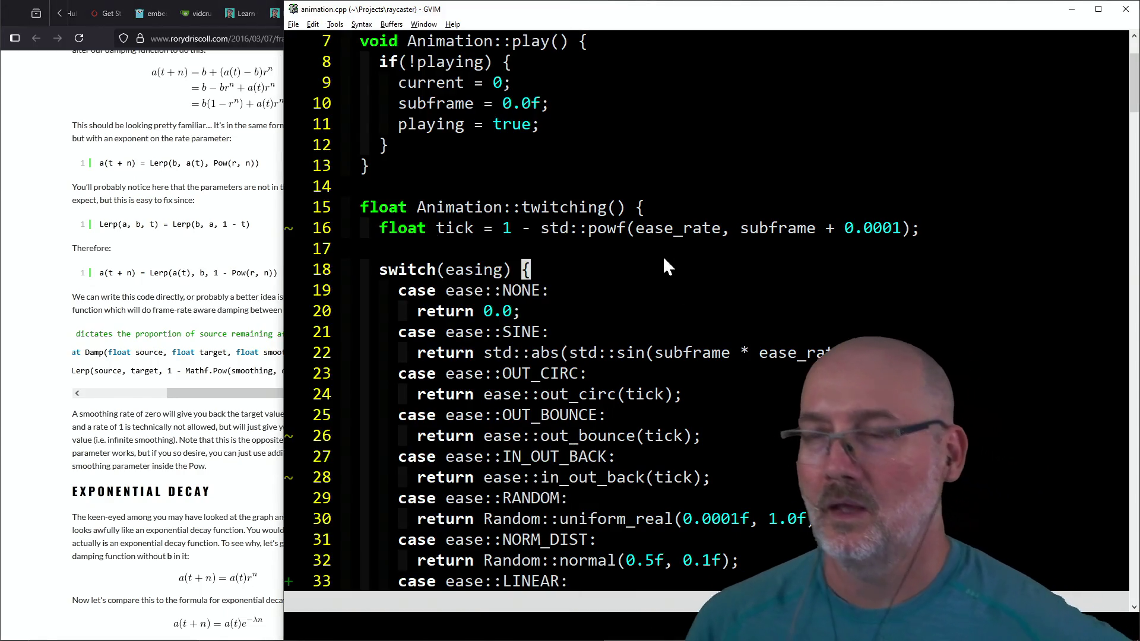
Step: Replace ease_rate with ANIM_SMOOTHING in the line-16 powf call, save, and open constants.hpp
click(638, 235)
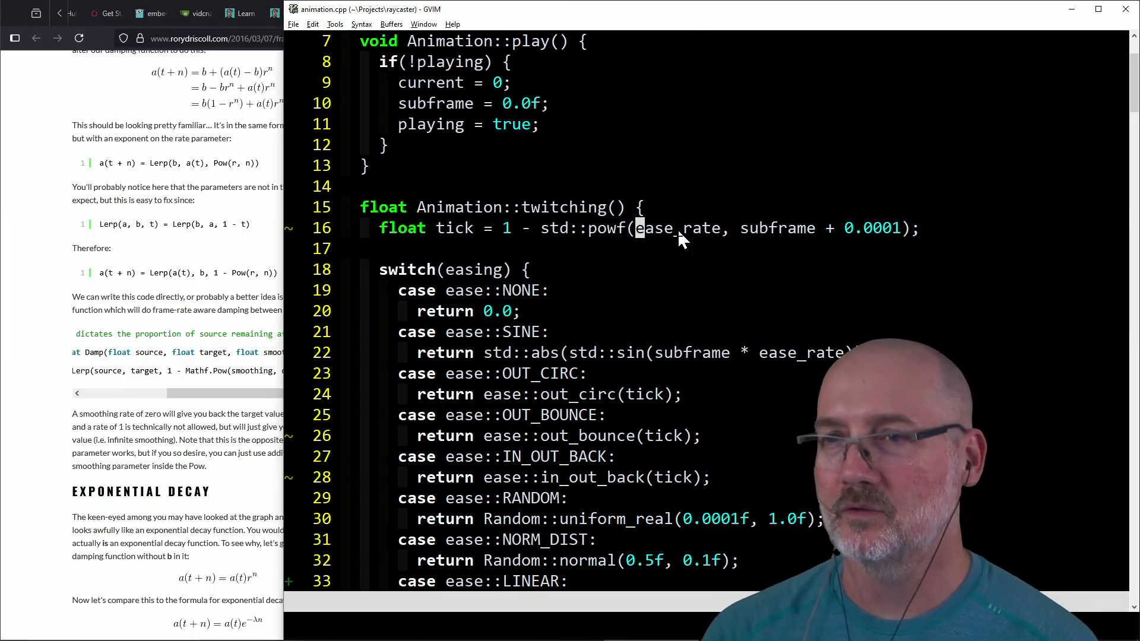
key(v)
key(l)
key(l)
key(l)
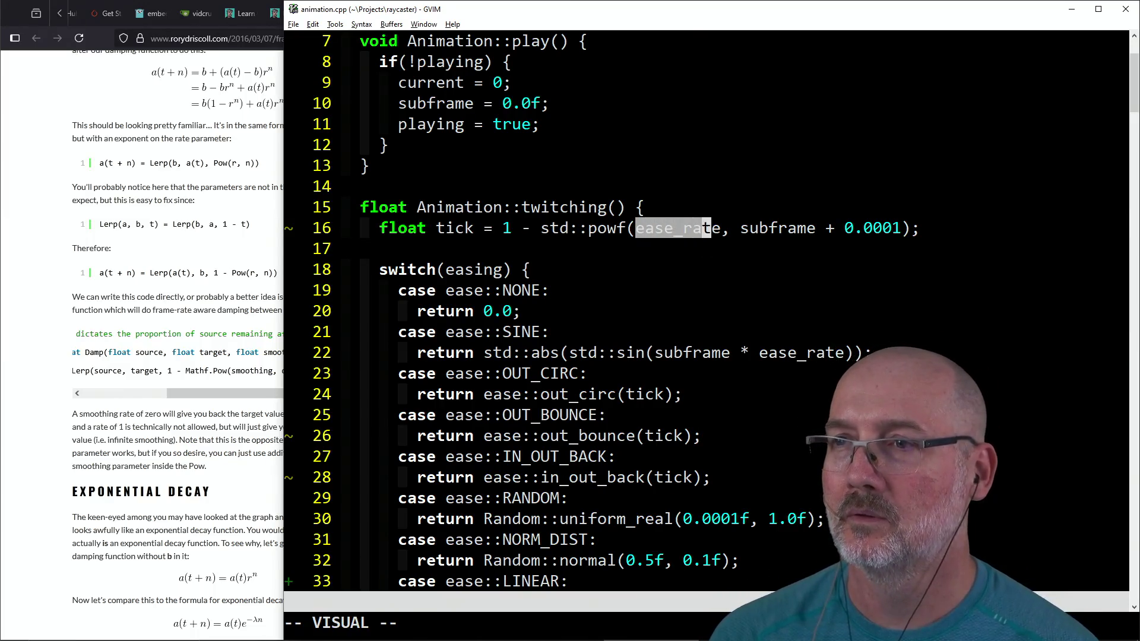
text(cANIM_S)
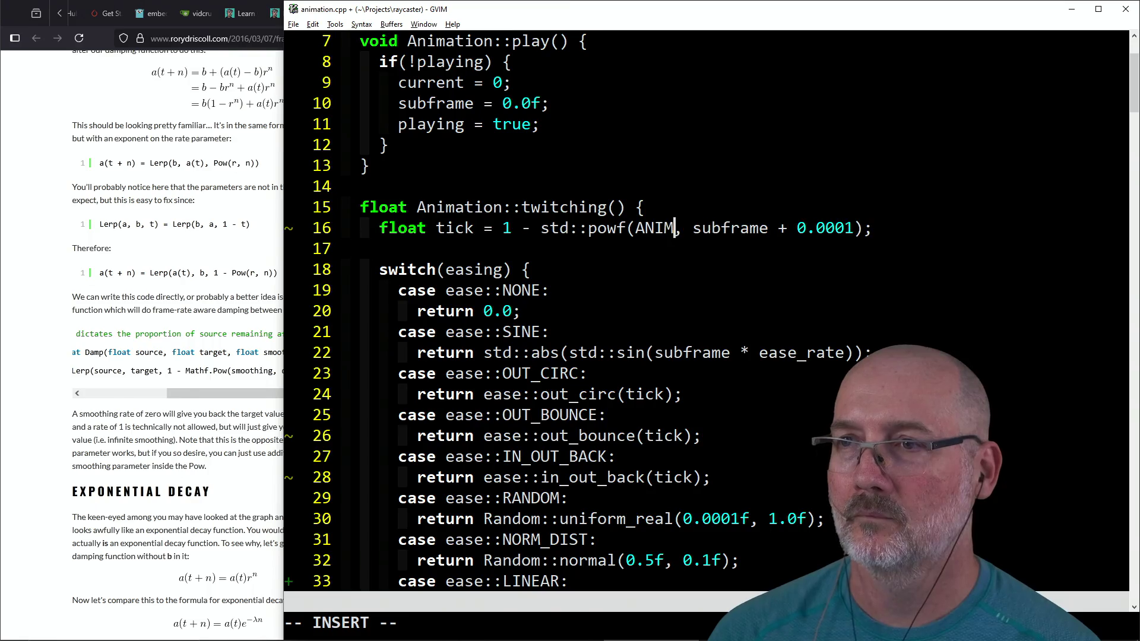
text(M)
text(OOTHING)
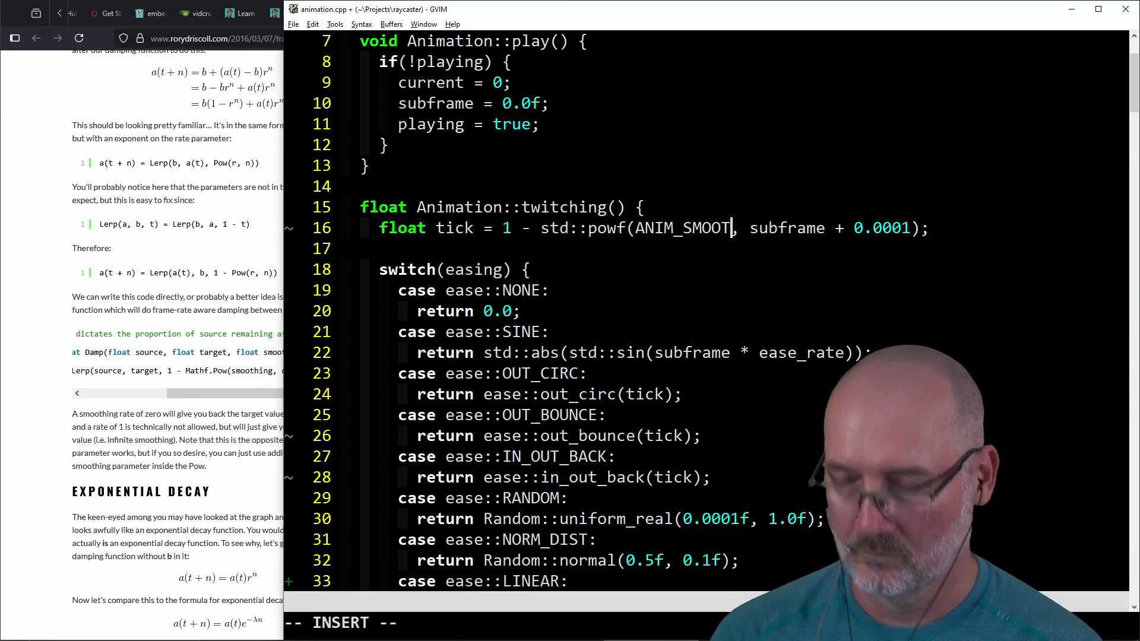
key(Escape)
text(:w)
key(Return)
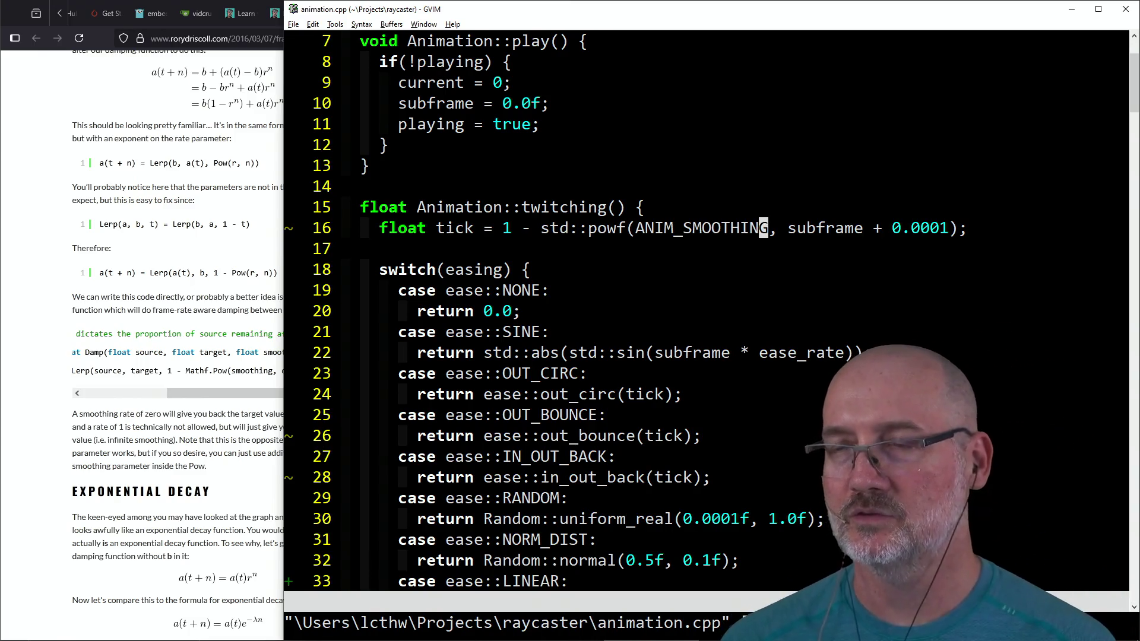
text(:e)
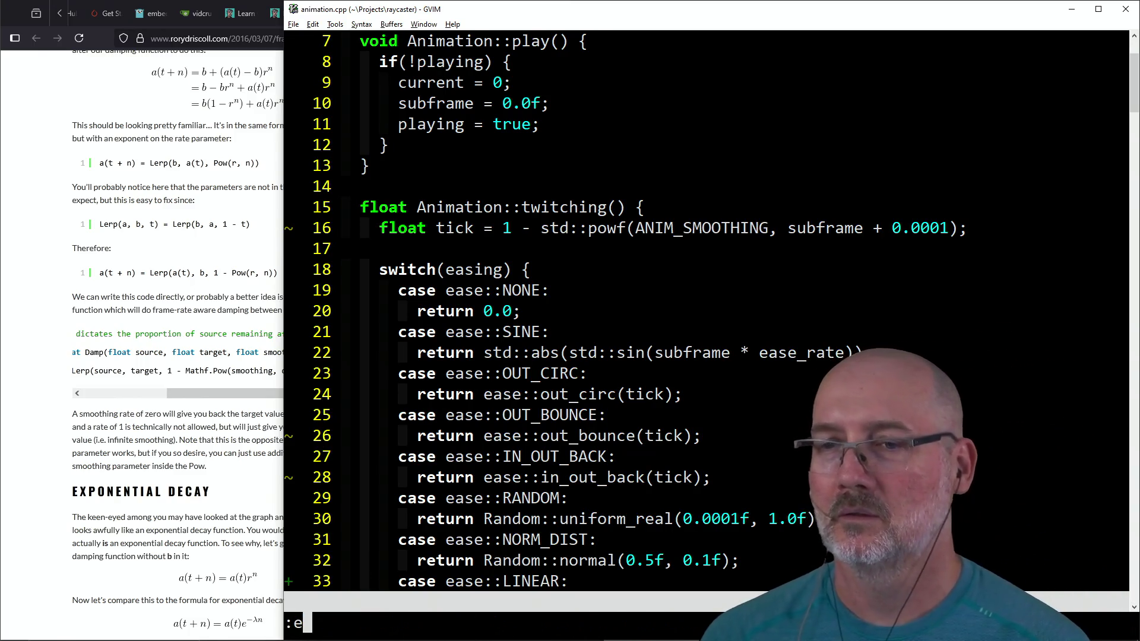
text( ..\constants.hpp)
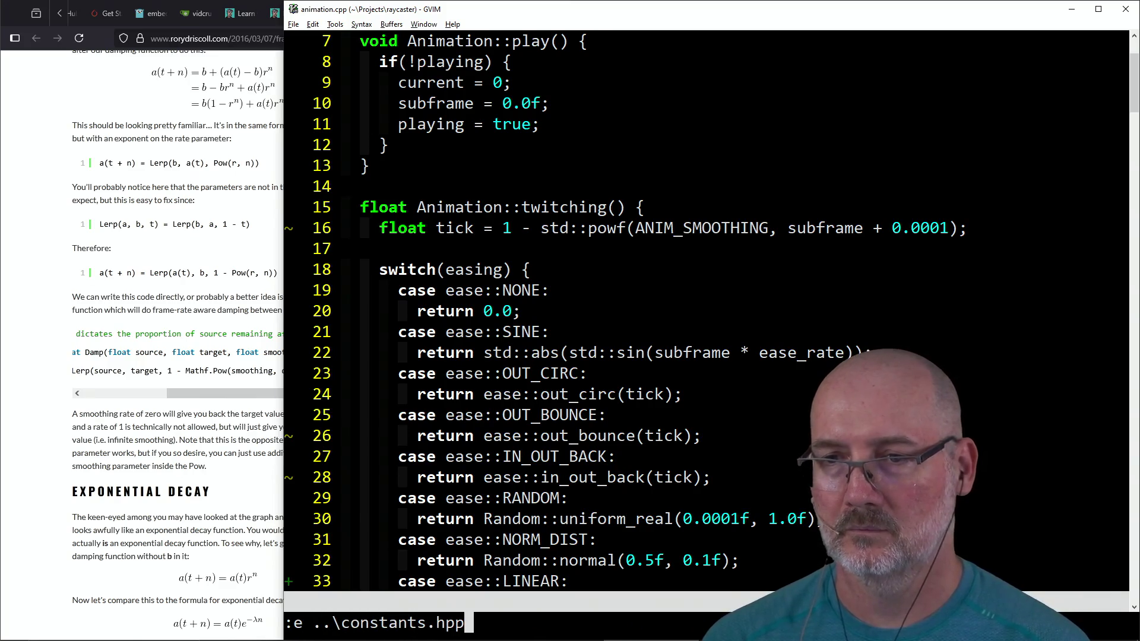
key(Return)
Step: Add 'constexpr const int ANIM_SMOOTHING=0.0001f;' on line 22 of constants.hpp and save
key(j)
key(j)
key(j)
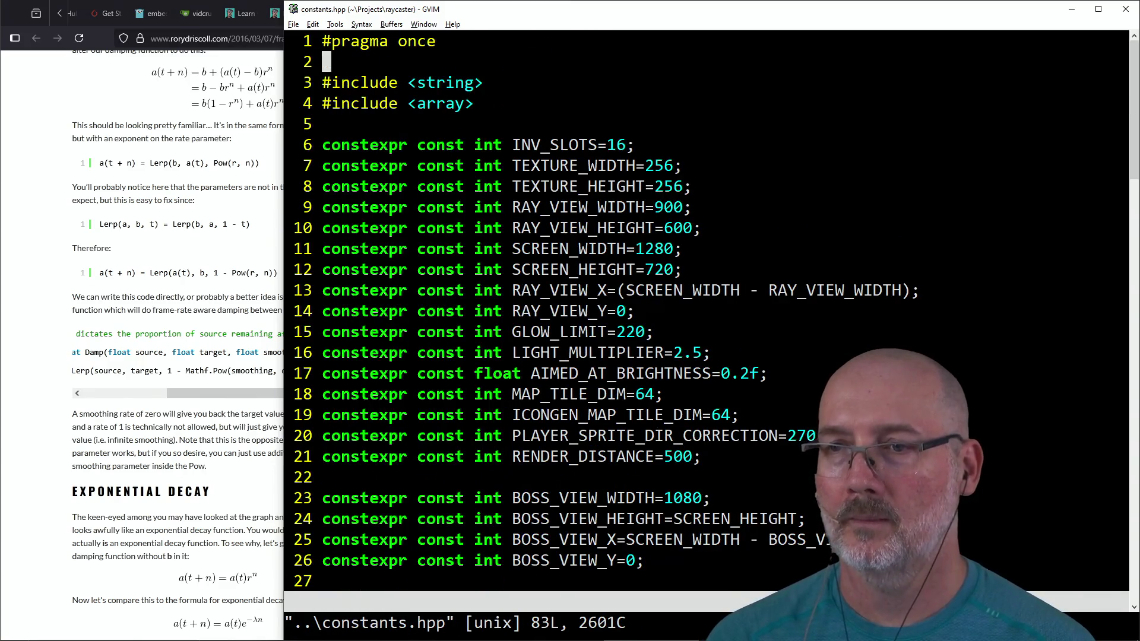
text(oconstexpr s]c)
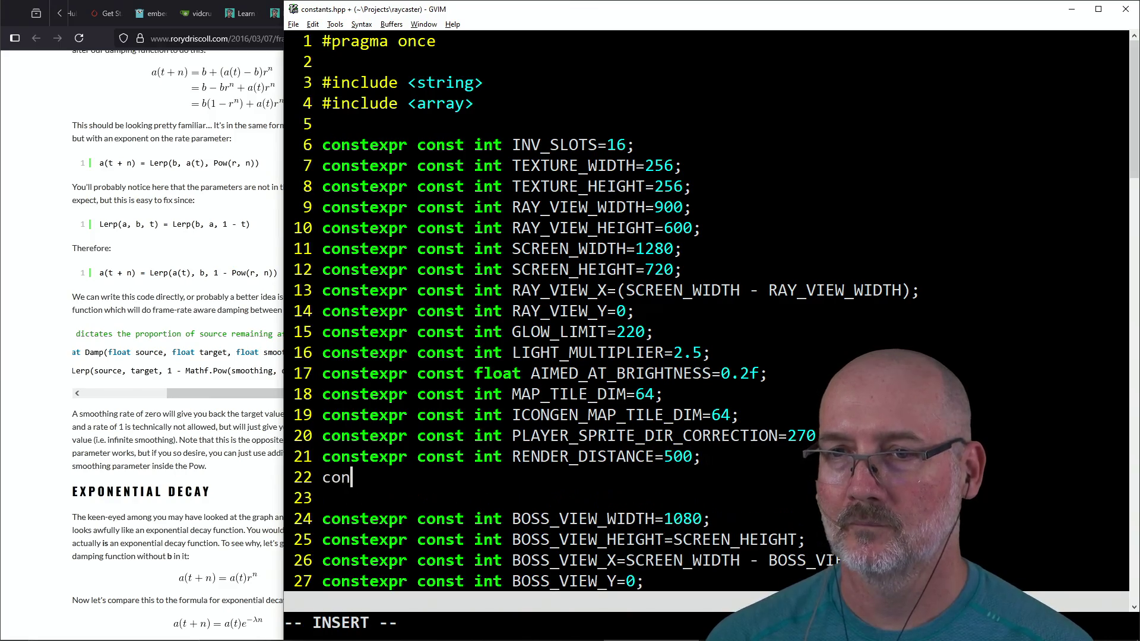
key(BackSpace)
key(BackSpace)
key(BackSpace)
text(const int A)
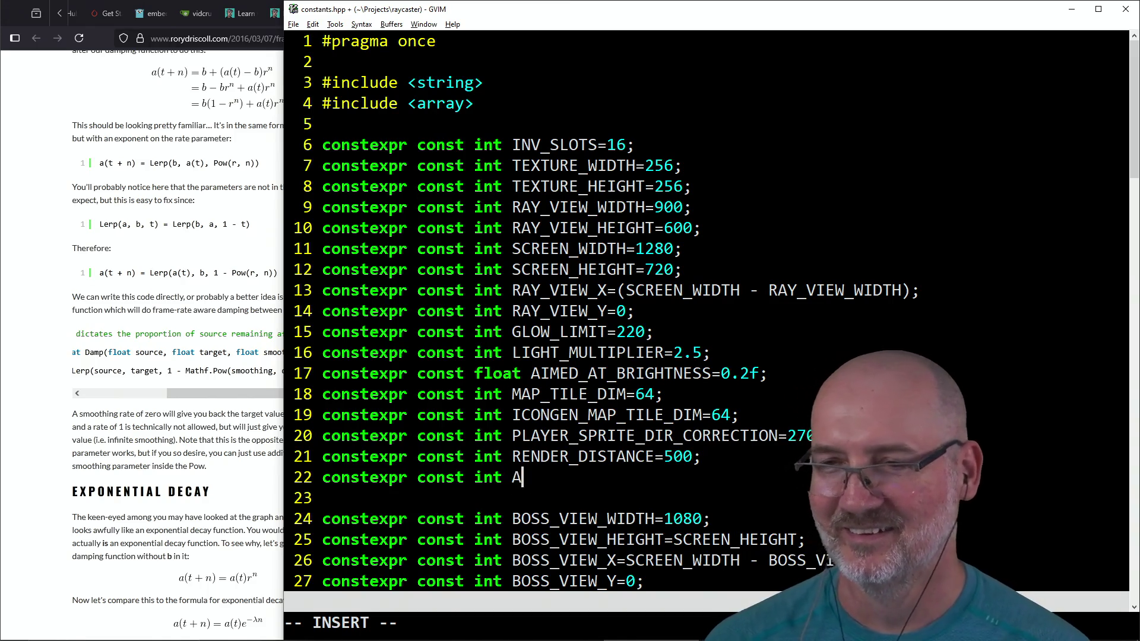
text(NIM_SMOIO)
key(BackSpace)
text(OTHING=)
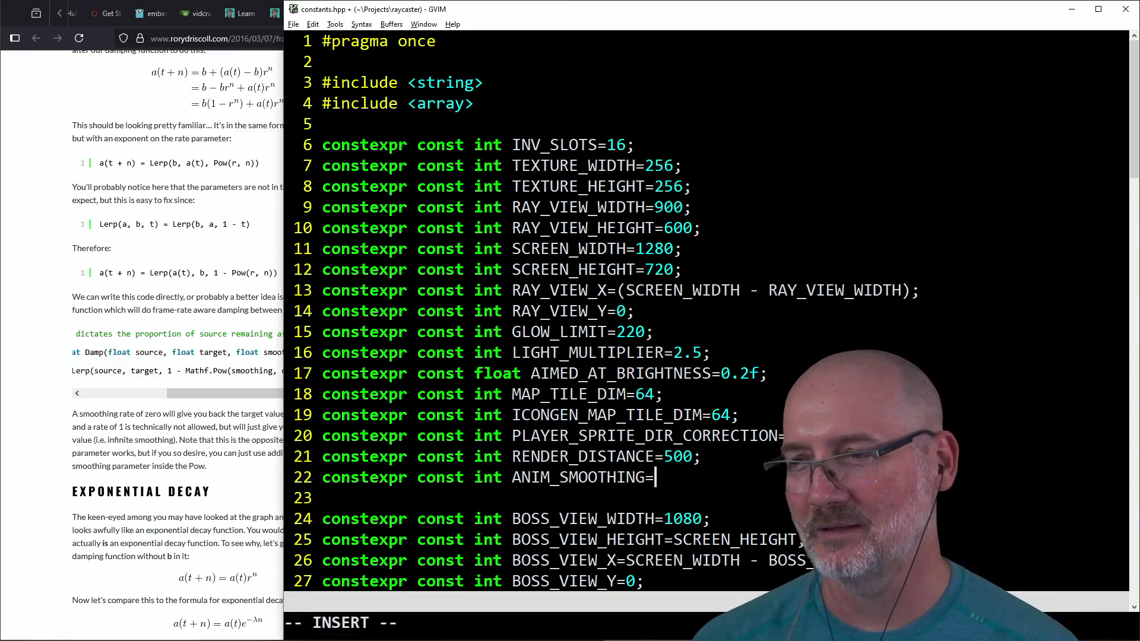
key(Escape)
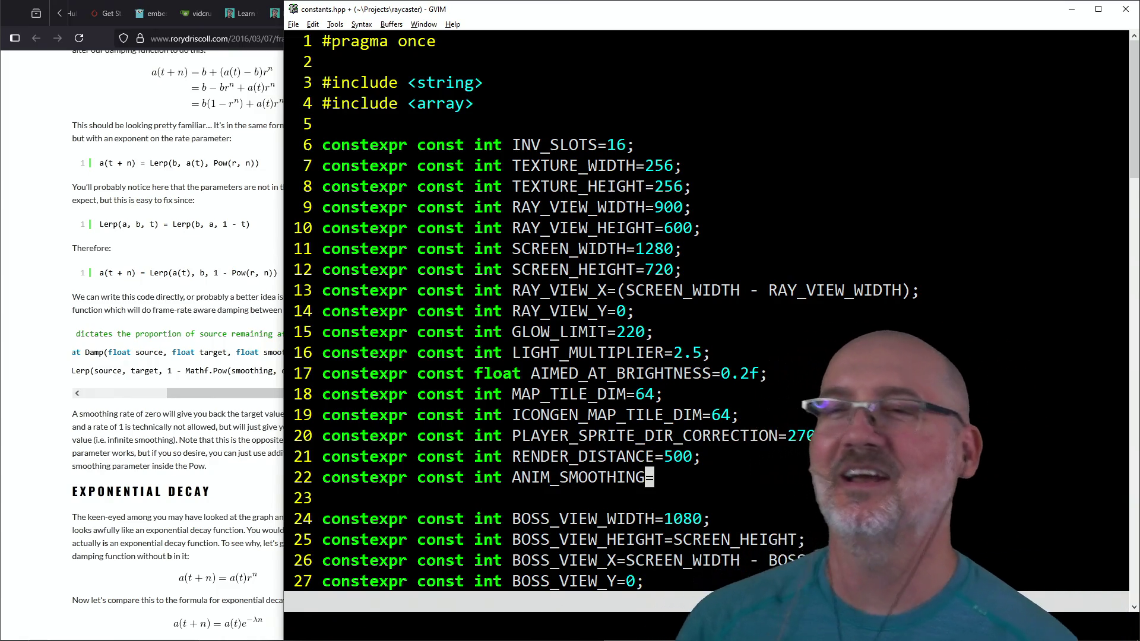
scroll(682, 231, down, 3)
key(a)
text(0.)
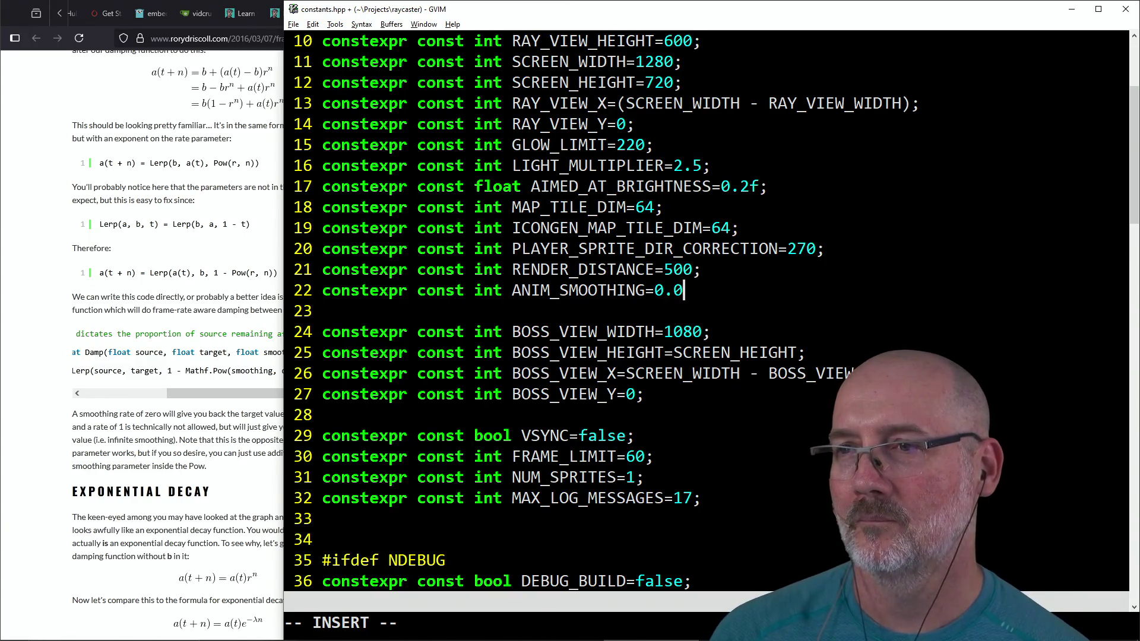
text(001f;)
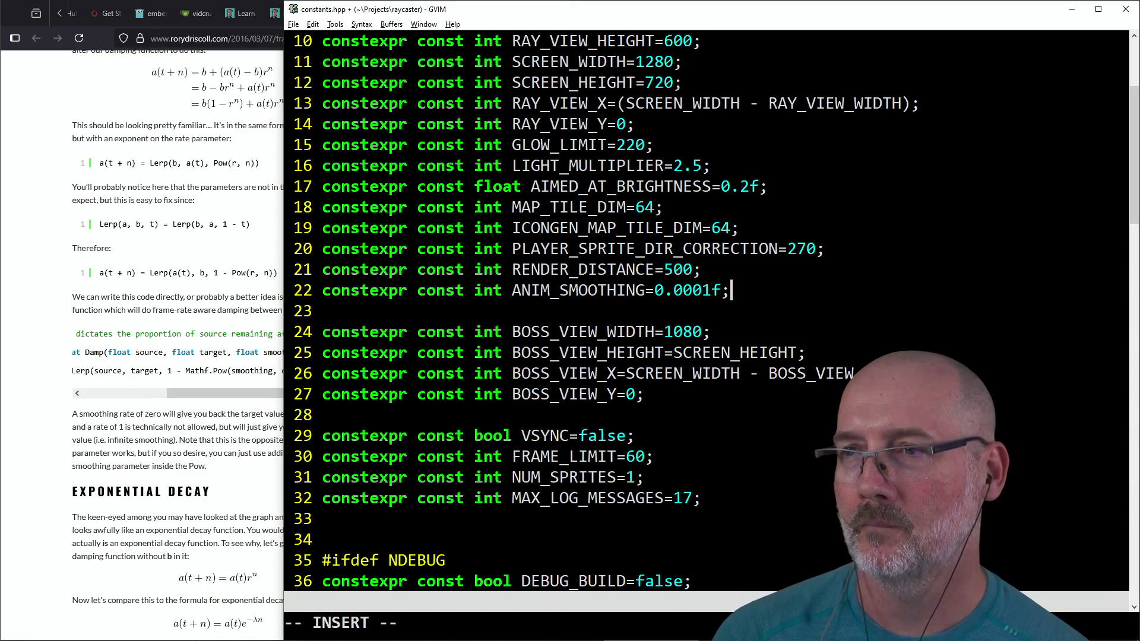
key(Escape)
text(:w)
key(Return)
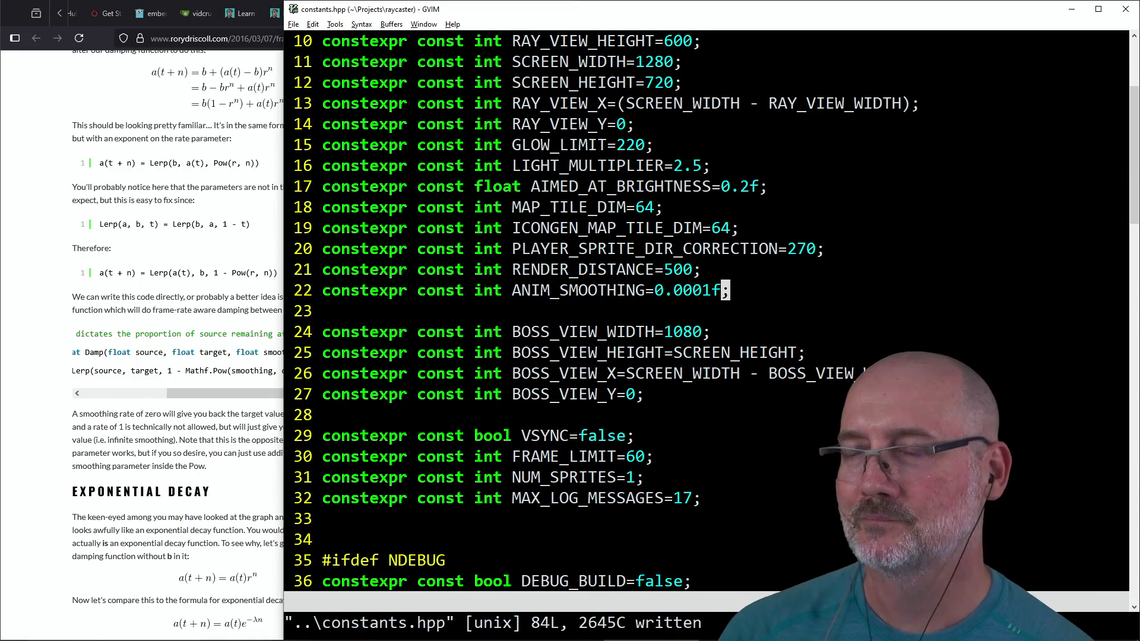
Step: Start a make build of the game with F5
click(707, 290)
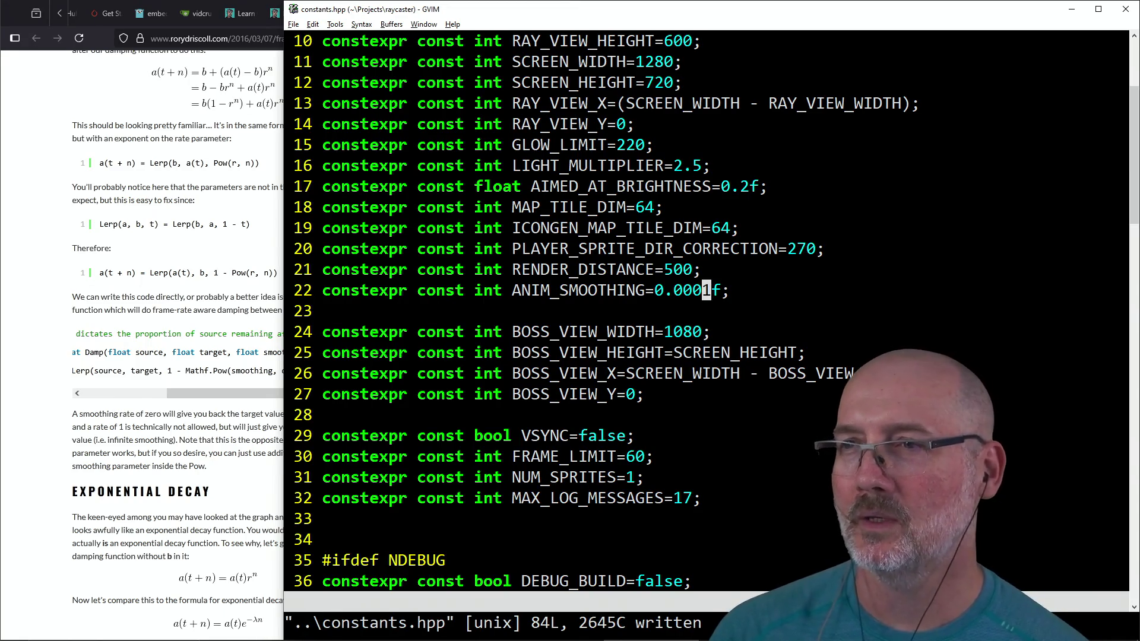
click(697, 290)
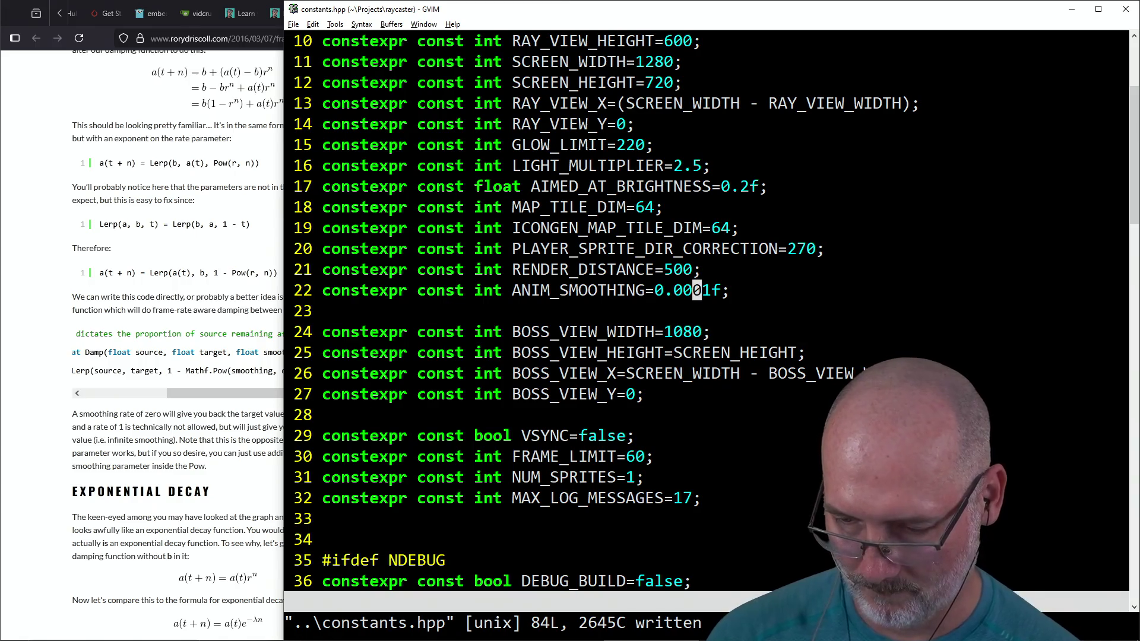
key(F5)
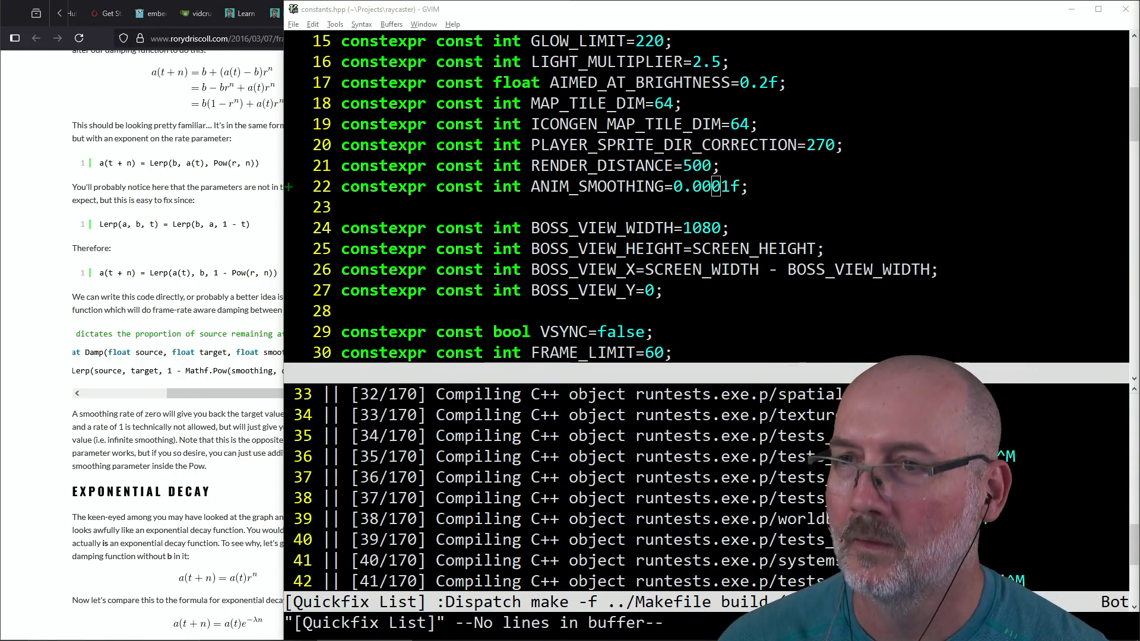
Step: While the build compiles, move the caret onto ANIM_SMOOTHING in constants.hpp
click(531, 190)
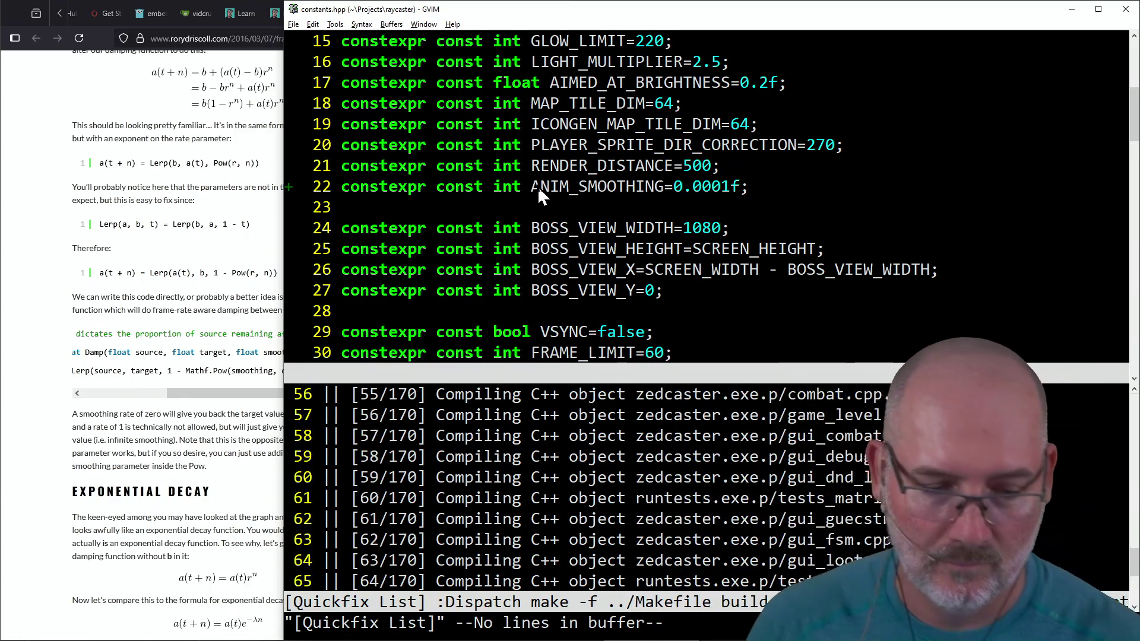
key(l)
key(l)
key(l)
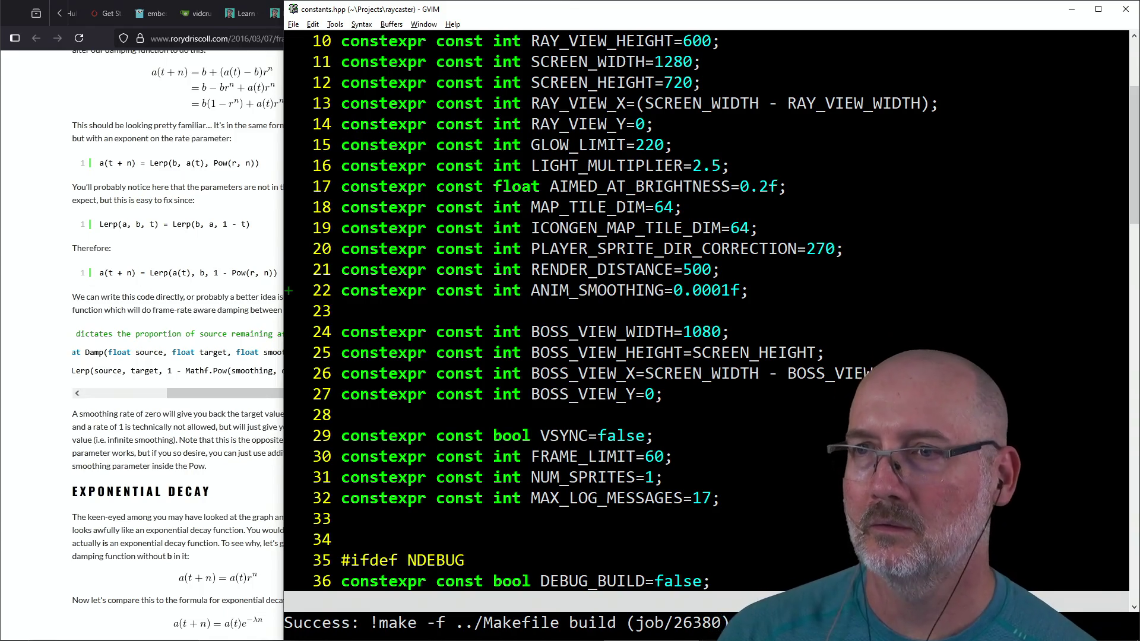
Step: Open components.hpp, delete the ease_rate field from struct Animation, and save
text(:e ../)
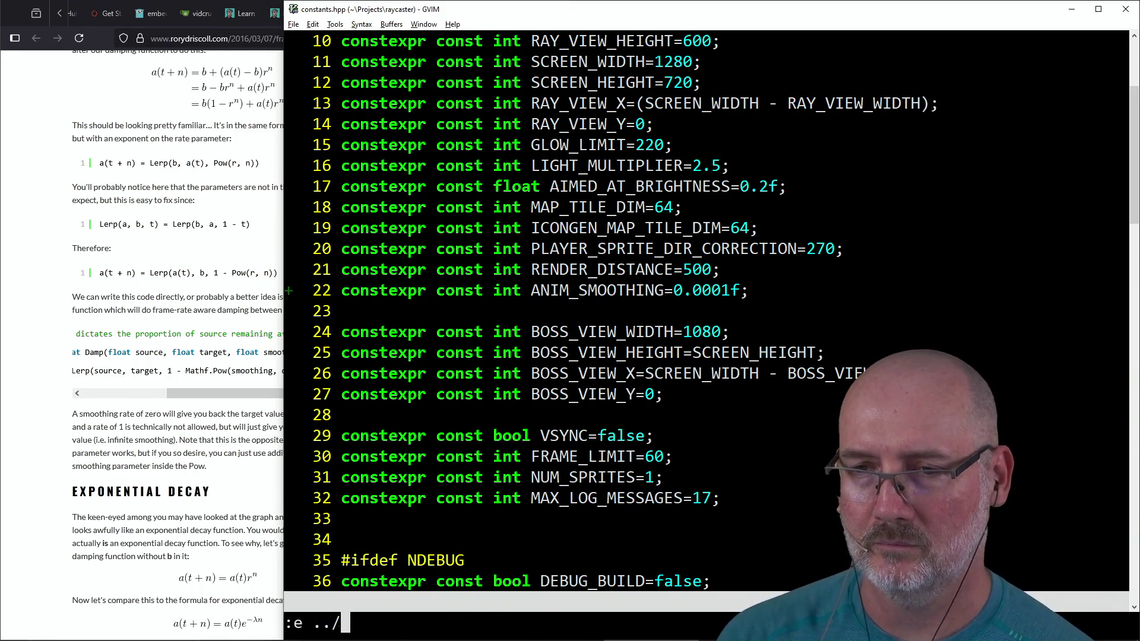
text(comp)
key(Tab)
key(Tab)
key(Return)
text(/)
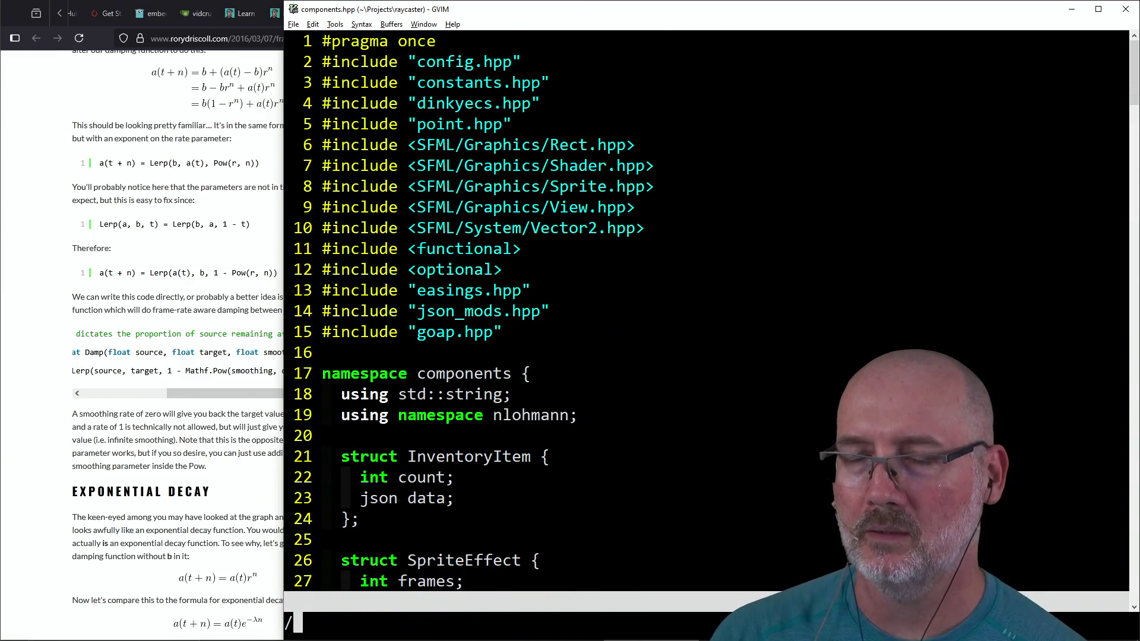
text(Anima)
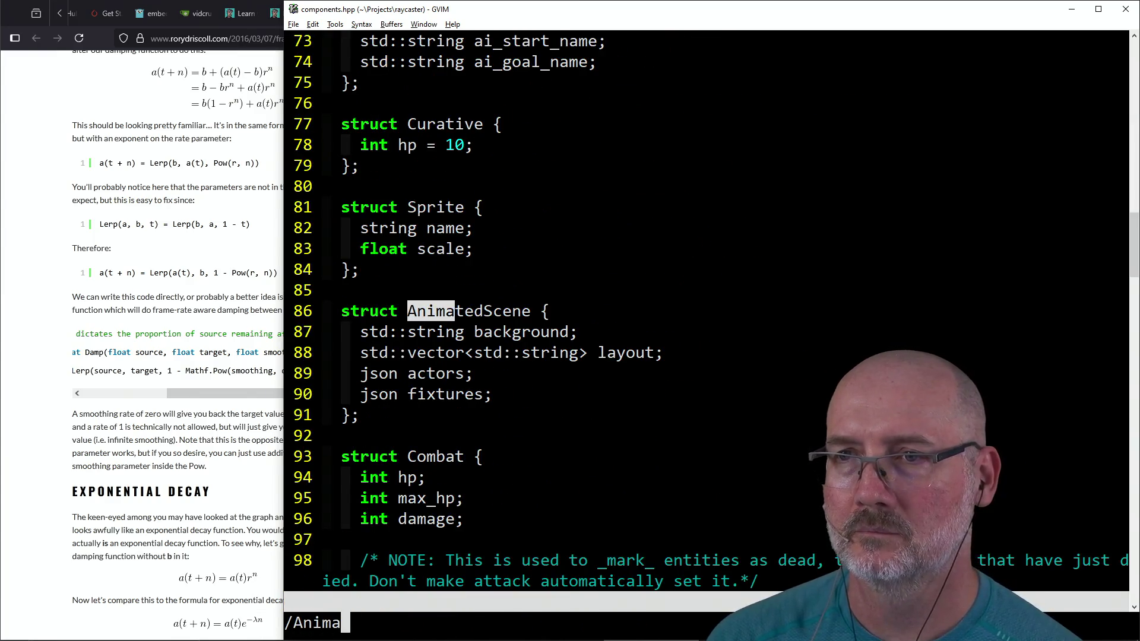
text(tion)
key(Return)
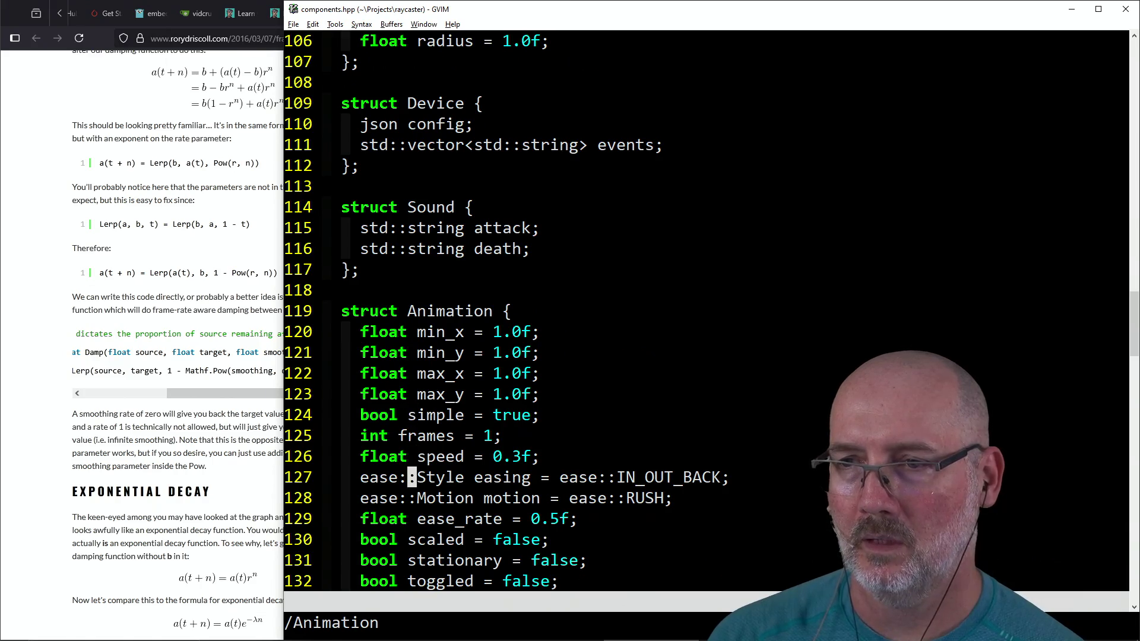
key(d)
key(d)
text(:w)
key(Return)
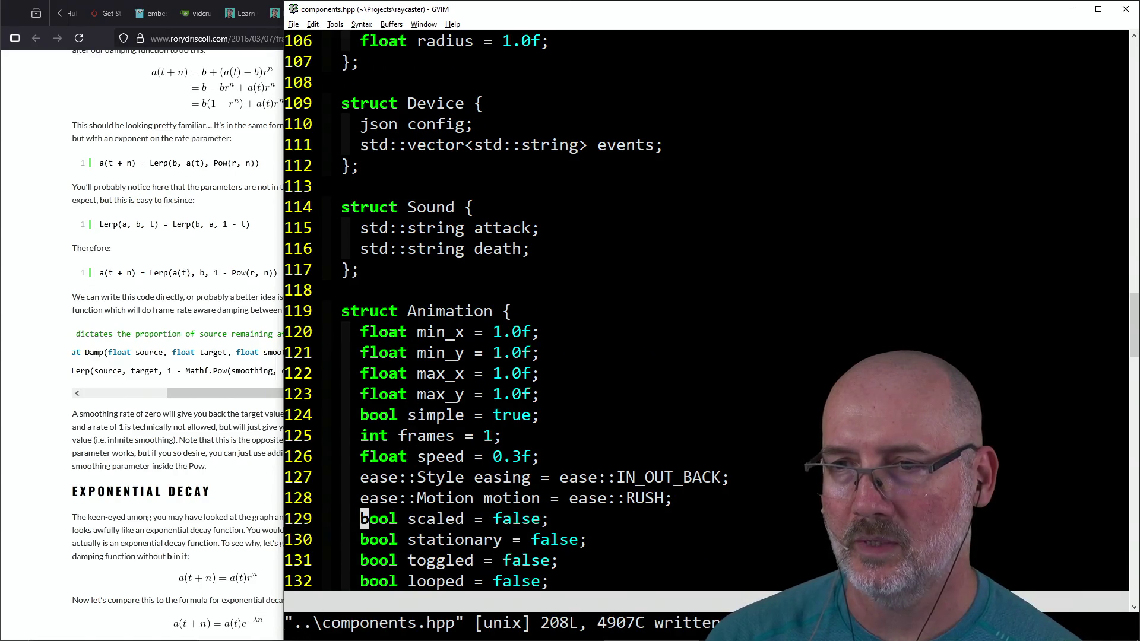
Step: Remove ease_rate from the ENROLL_COMPONENT list, save, and rebuild the game
scroll(585, 161, down, 2)
text(/ease)
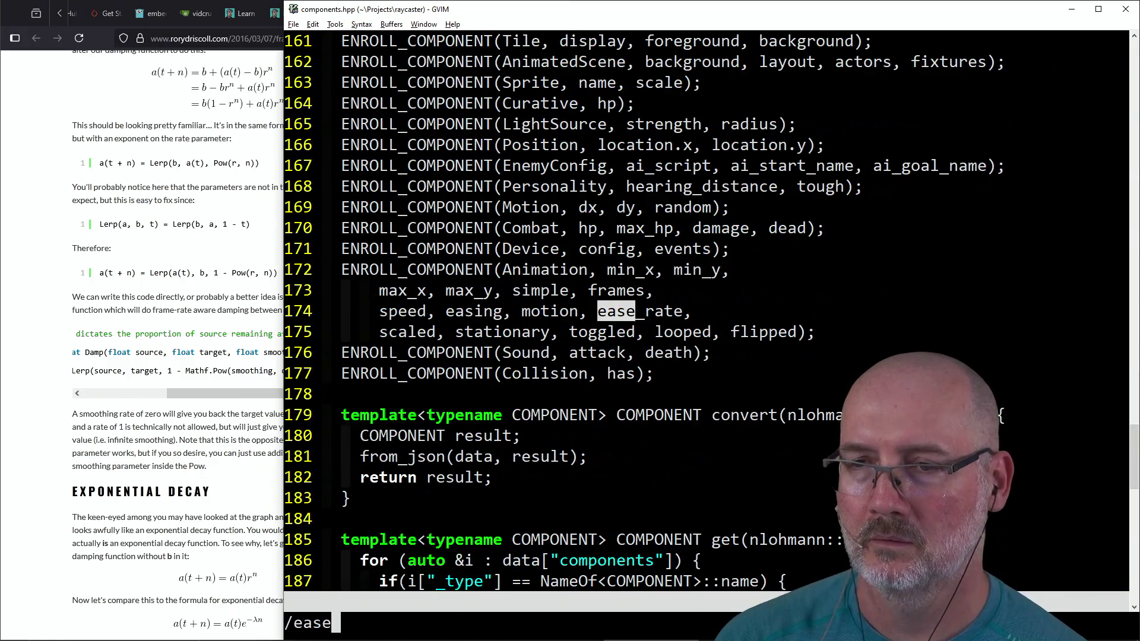
text(_rat)
key(Return)
key(shift+d)
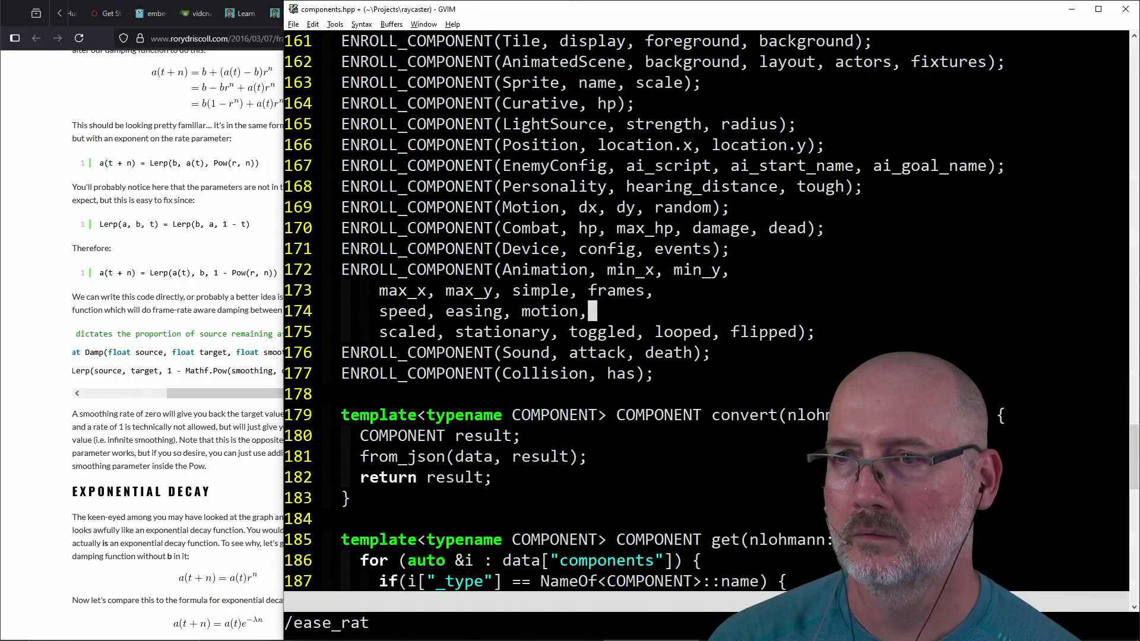
text(:wa)
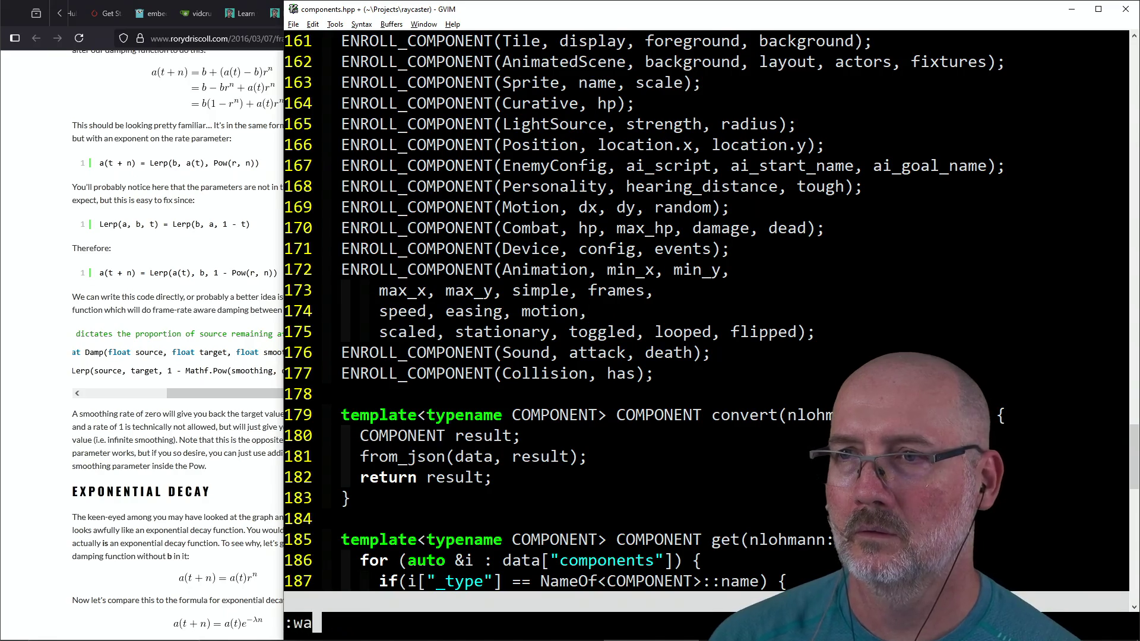
key(Return)
key(F5)
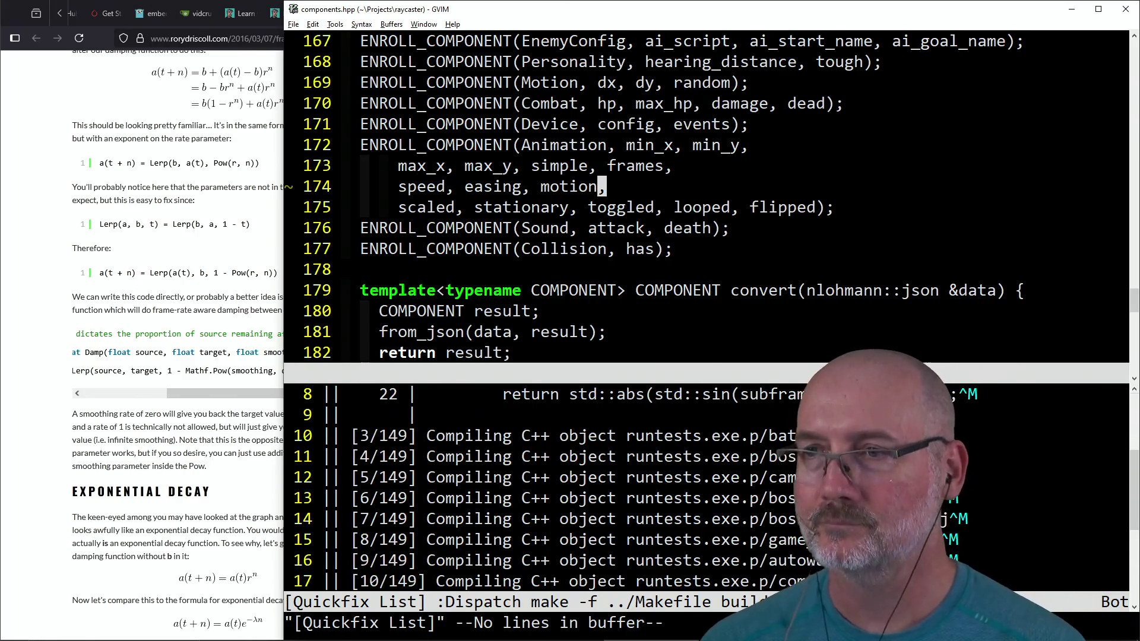
Step: Jump to the ease_rate compile error in animation.cpp and close the error list
text(:cn)
key(Return)
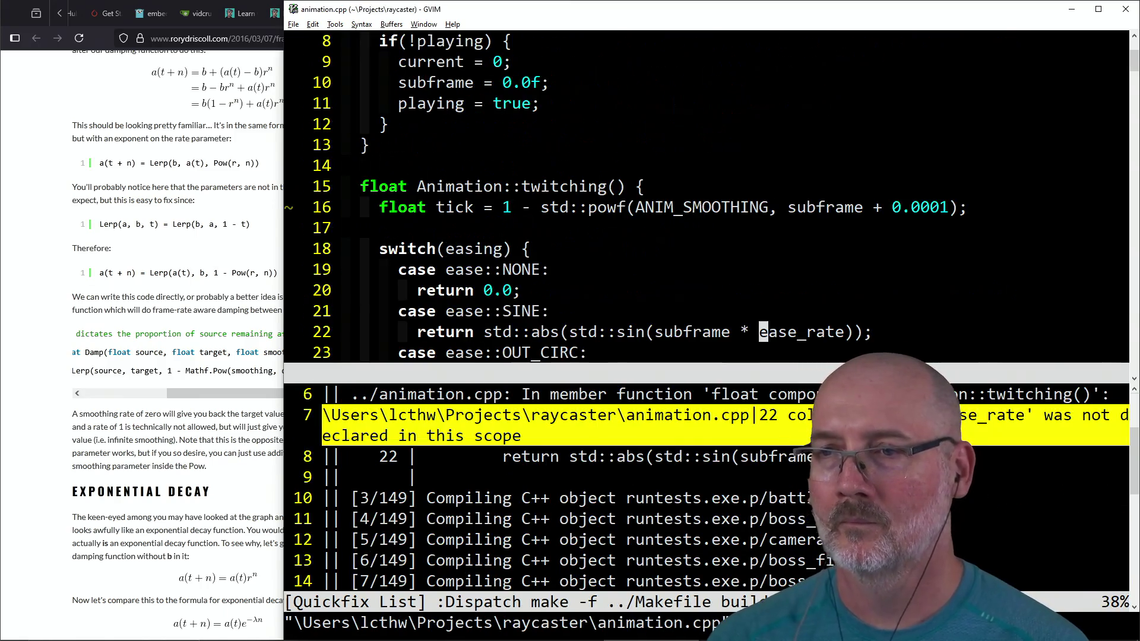
key(ctrl+w)
key(o)
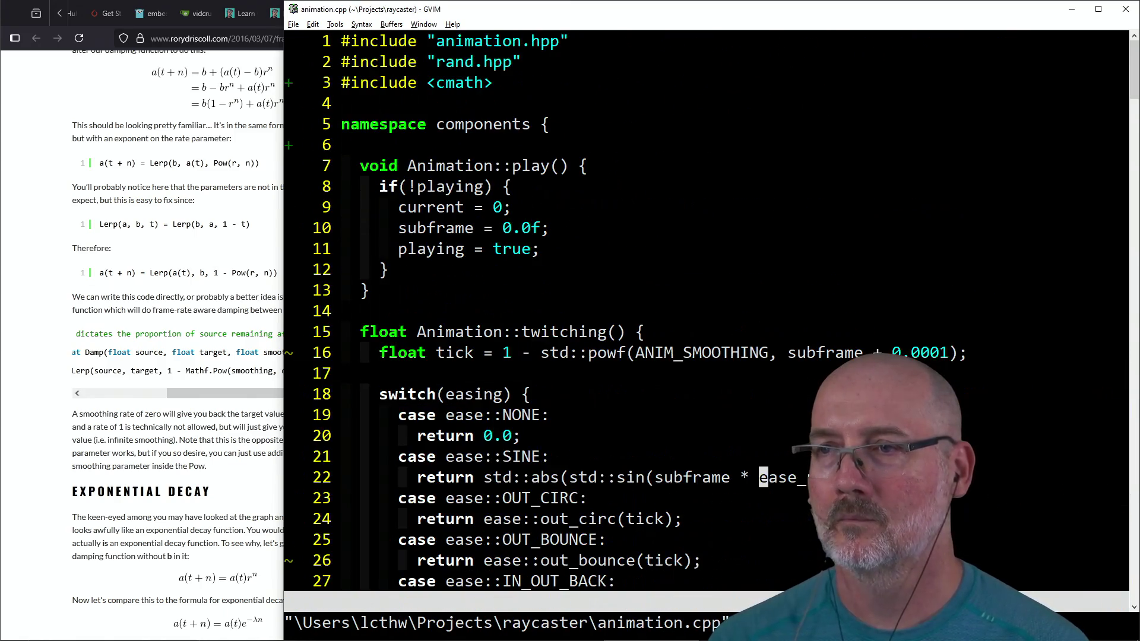
scroll(610, 147, down, 4)
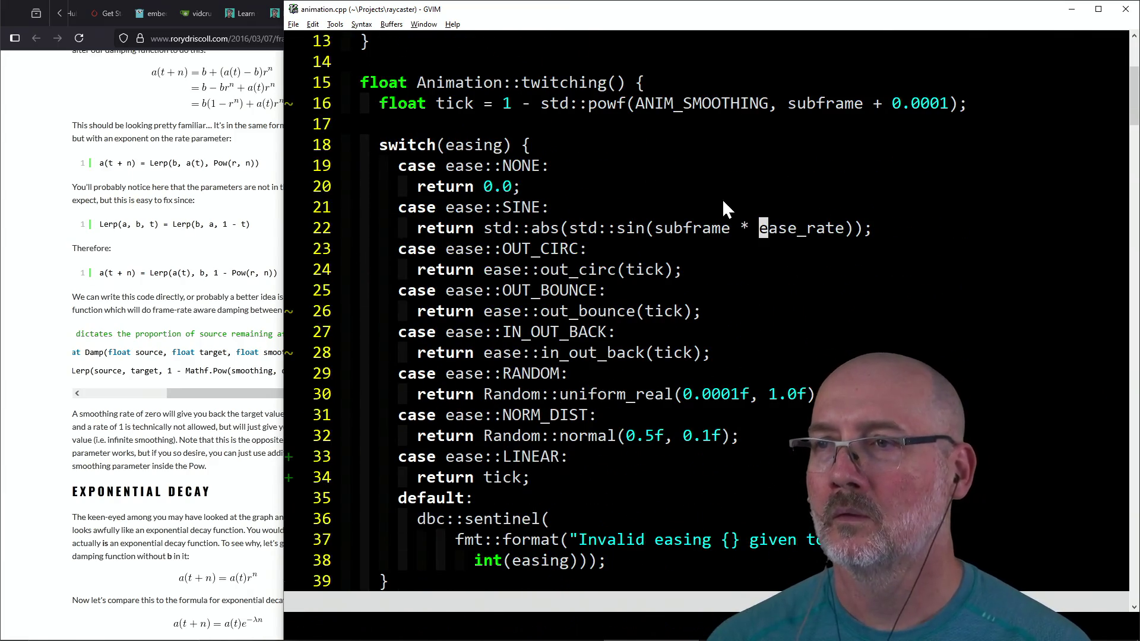
Step: Change ease_rate to tick in the SINE return on line 22, save, and rebuild
key(h)
key(h)
key(h)
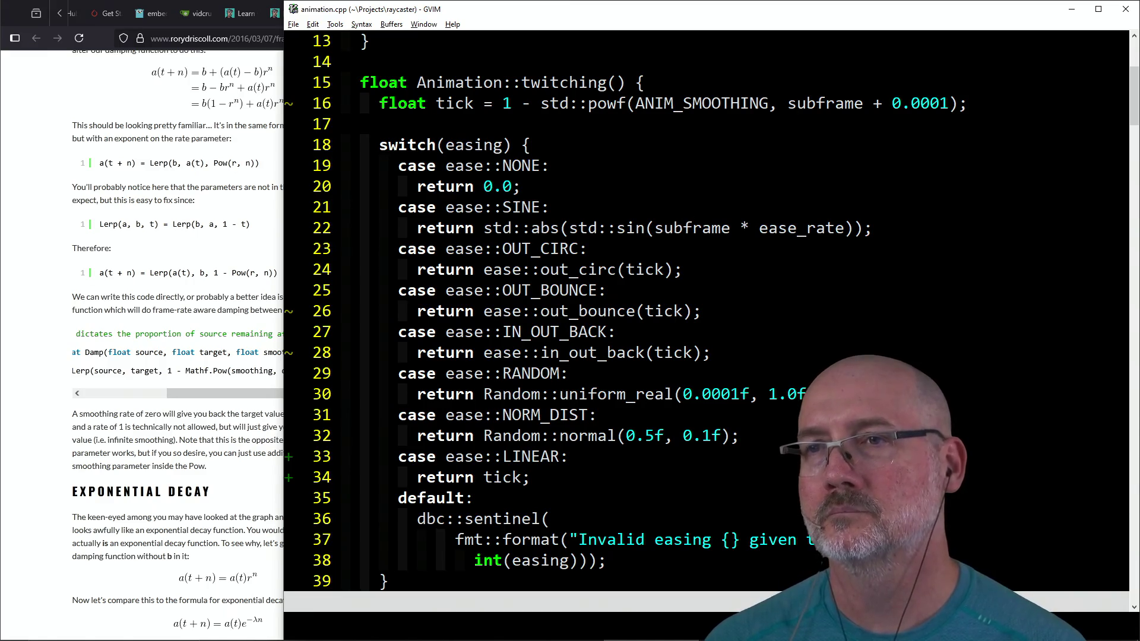
key(b)
key(b)
key(b)
key(b)
key(b)
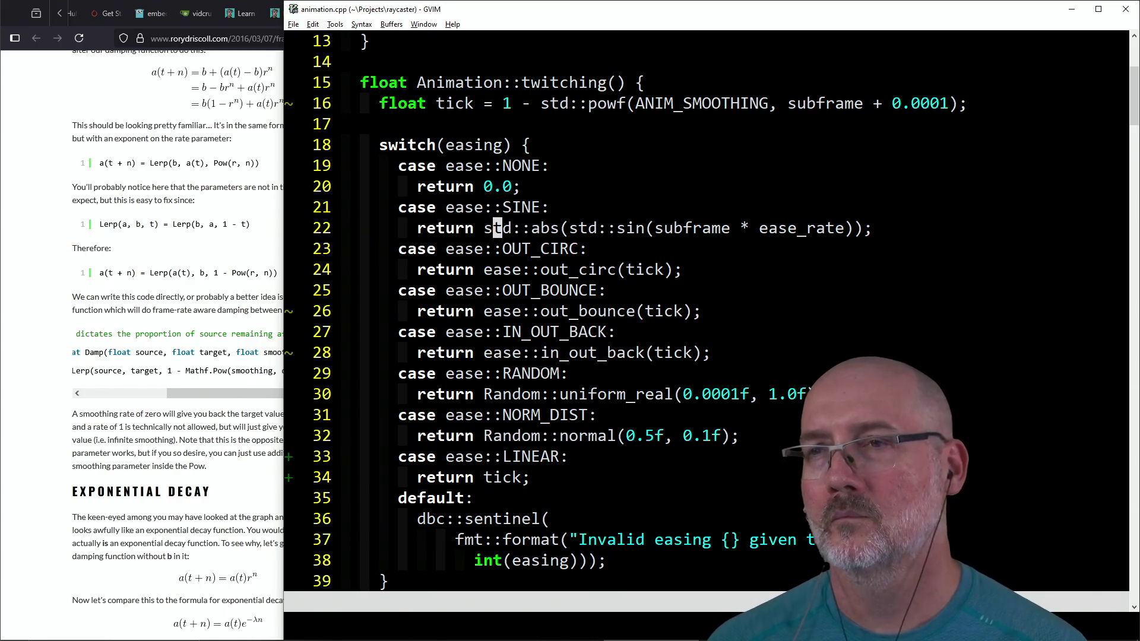
click(698, 228)
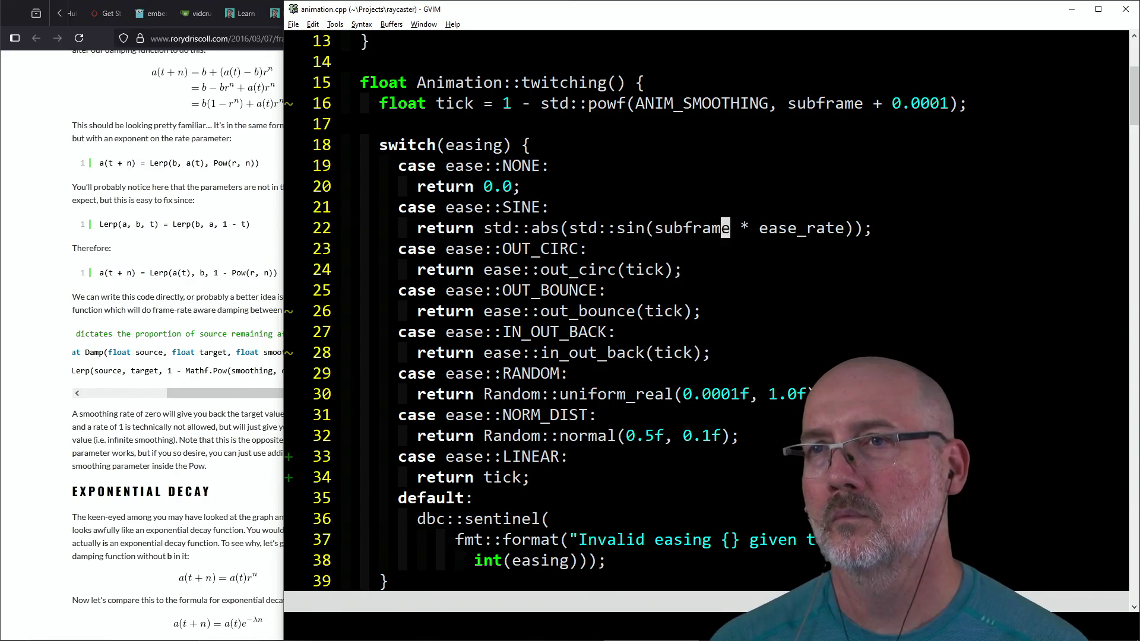
text(cwti)
key(Escape)
text(:wa)
key(Return)
key(F5)
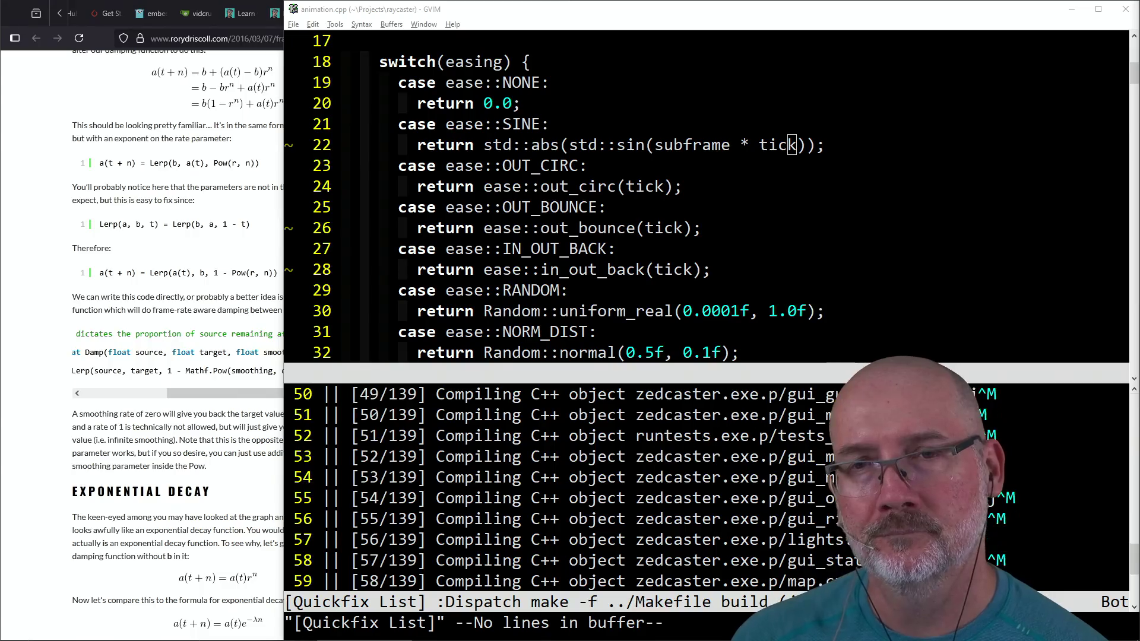
Step: Cycle between the damping article, PowerShell and the editor, ending on the article
click(226, 443)
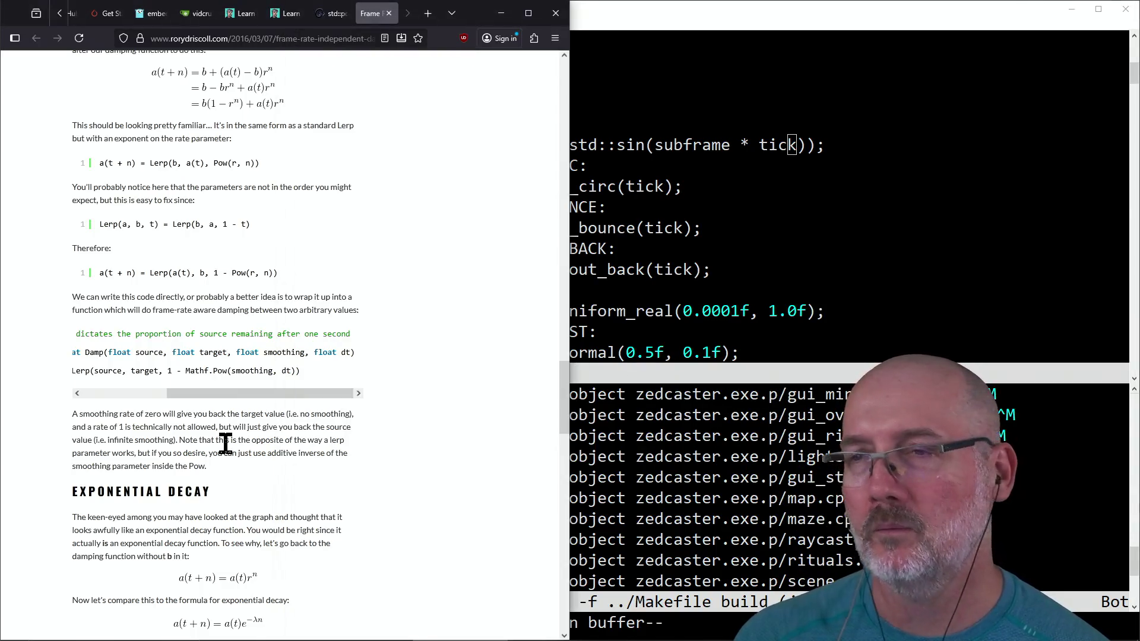
key(alt+Tab)
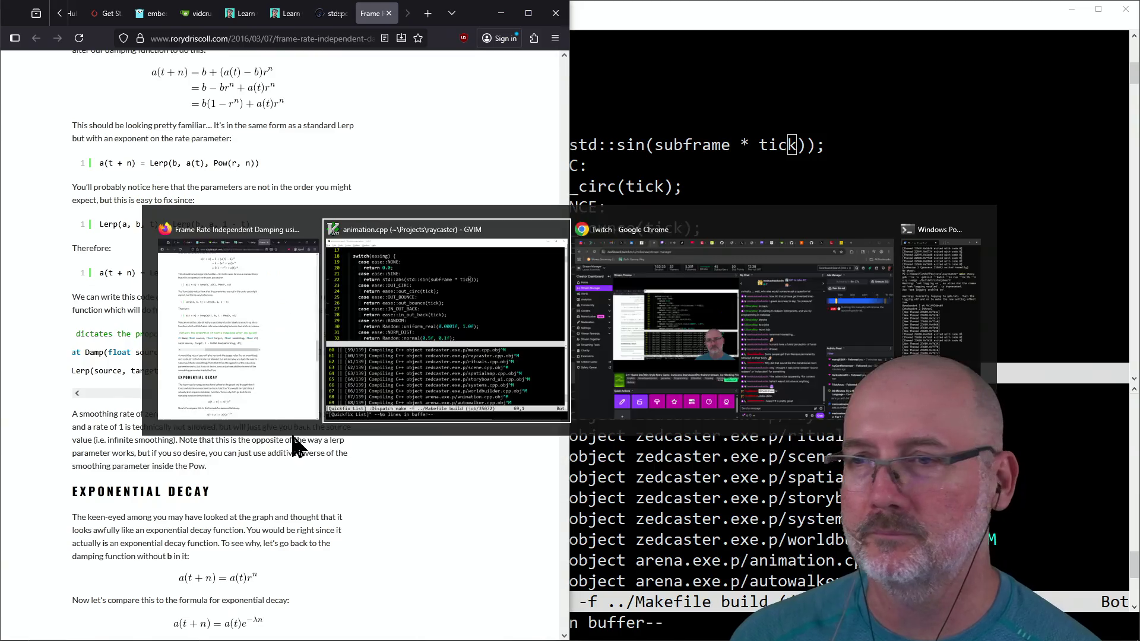
key(alt+Tab)
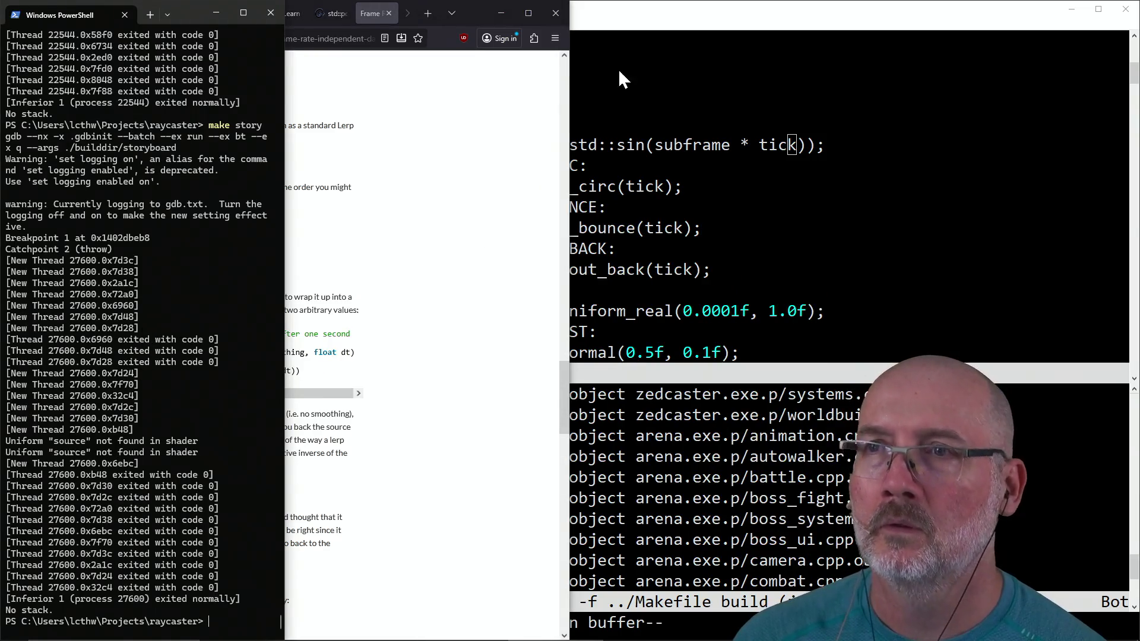
click(640, 7)
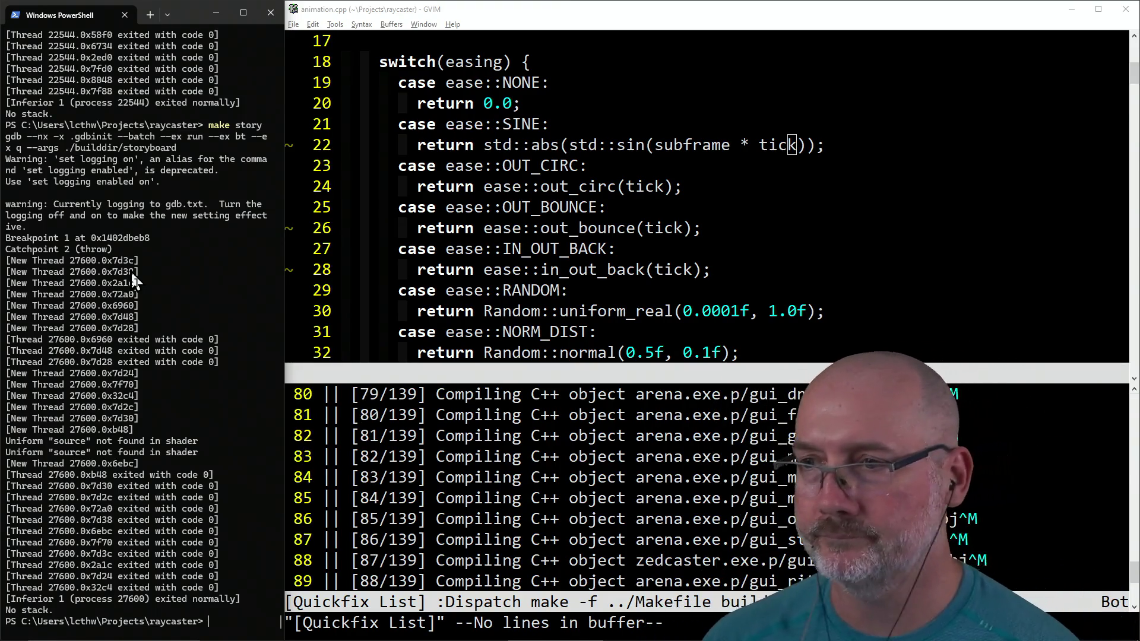
key(alt+Tab)
key(alt+Tab)
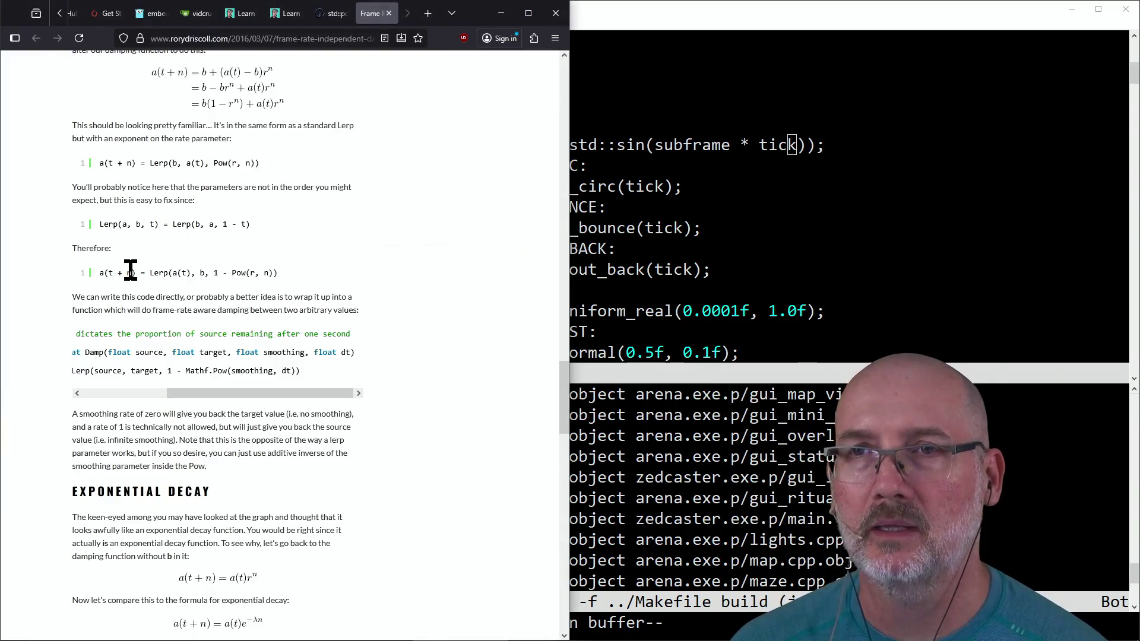
Step: Search the web for 'f#' and open fsharp.org's Use F# on Windows page
key(ctrl+t)
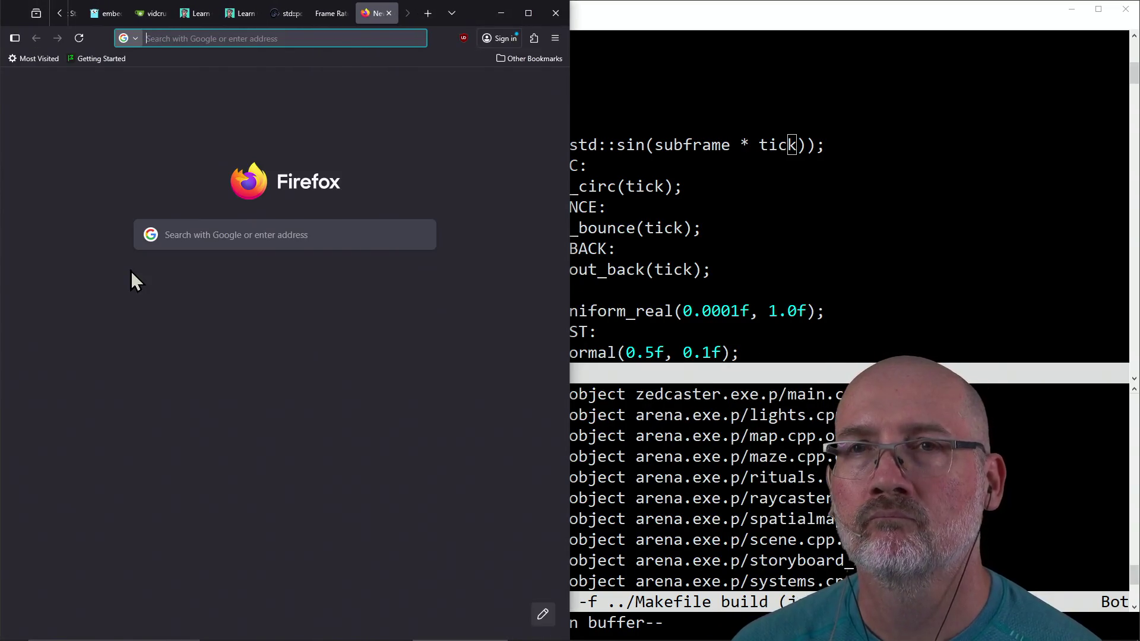
key(ctrl+w)
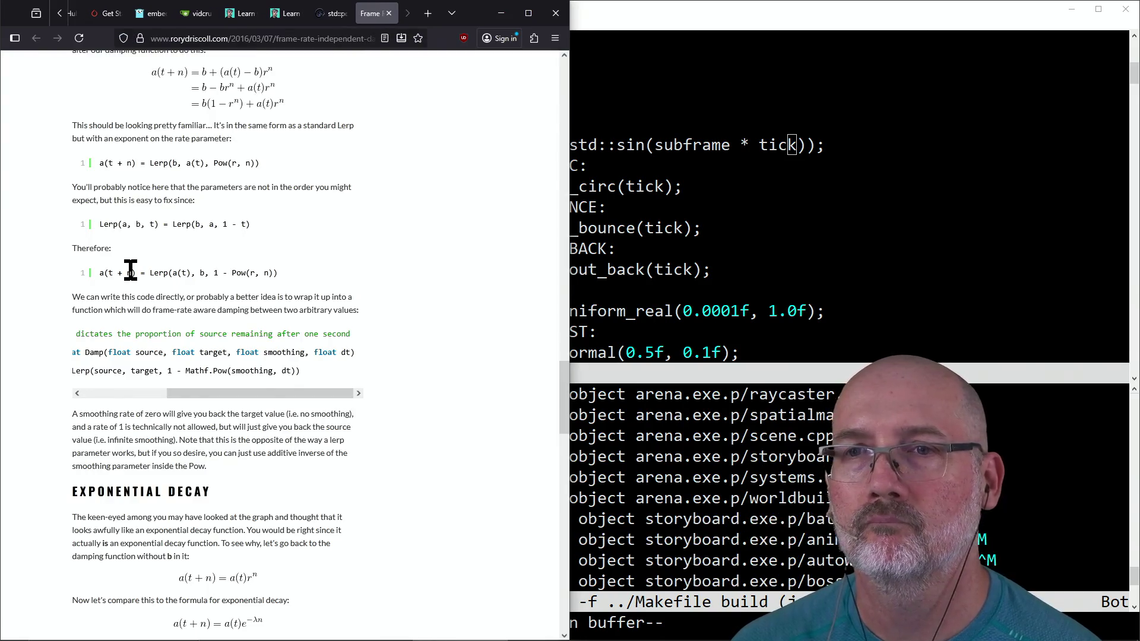
key(ctrl+t)
text(f#)
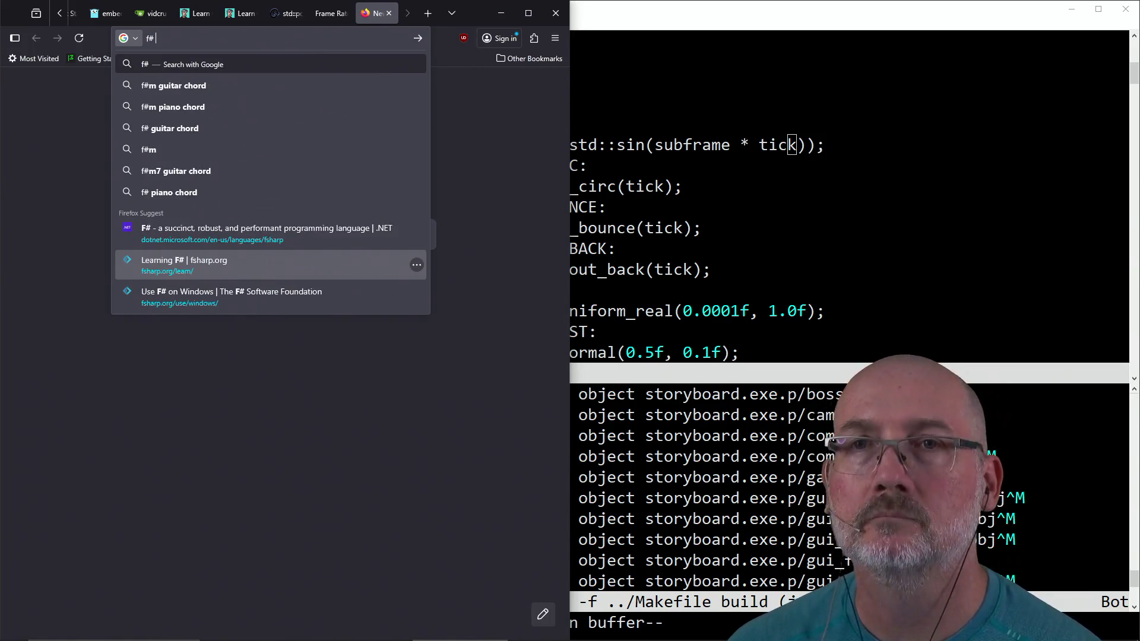
key(Return)
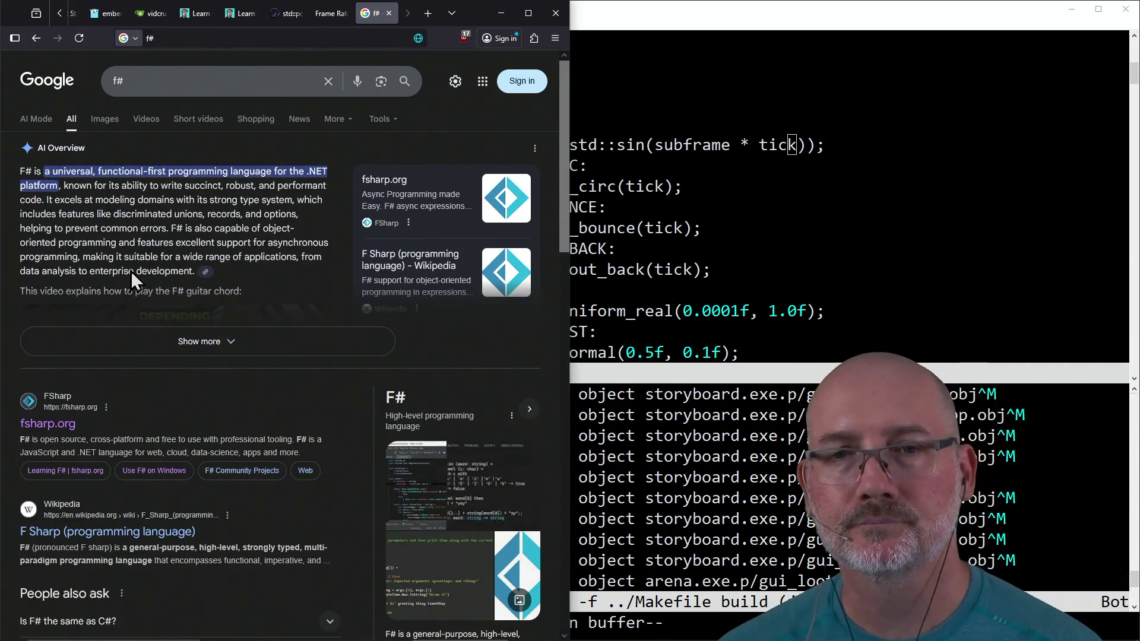
click(47, 426)
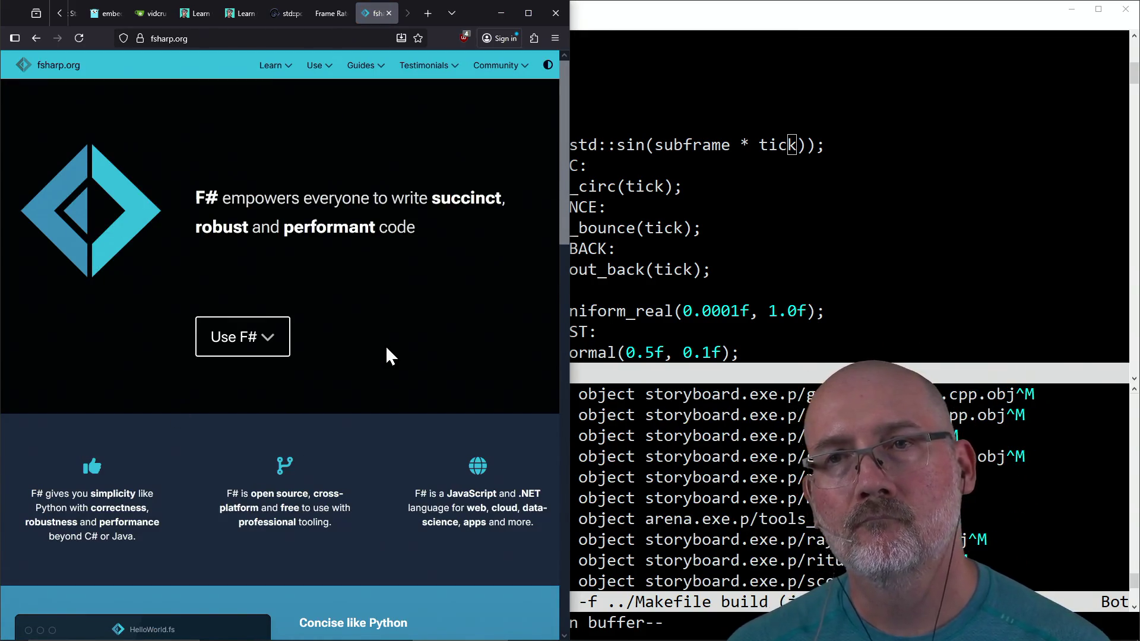
click(246, 347)
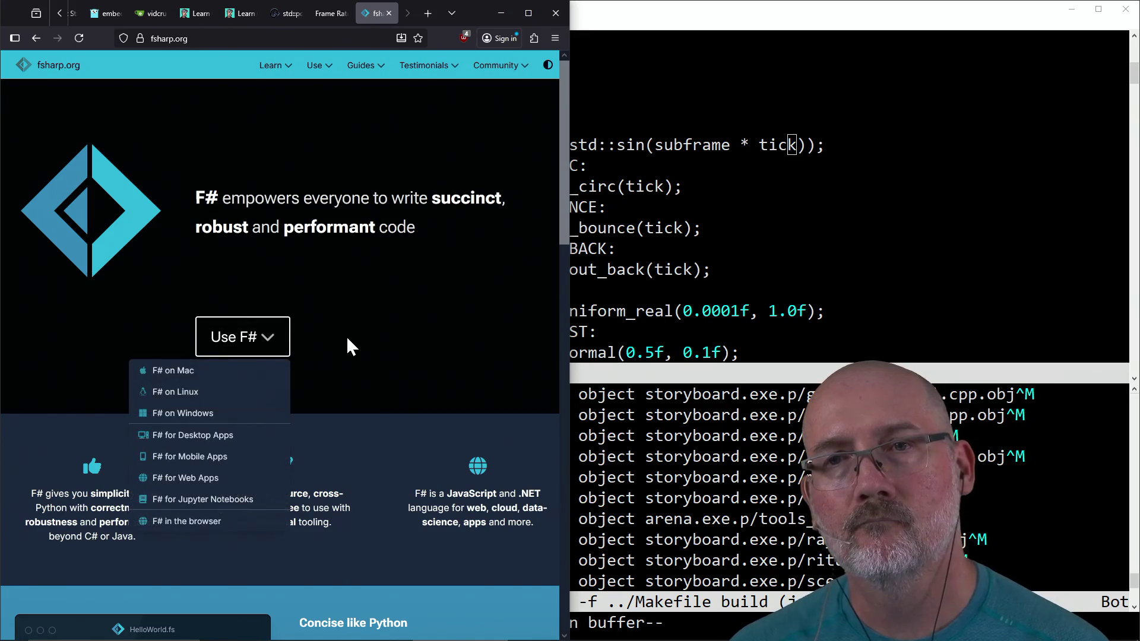
click(189, 414)
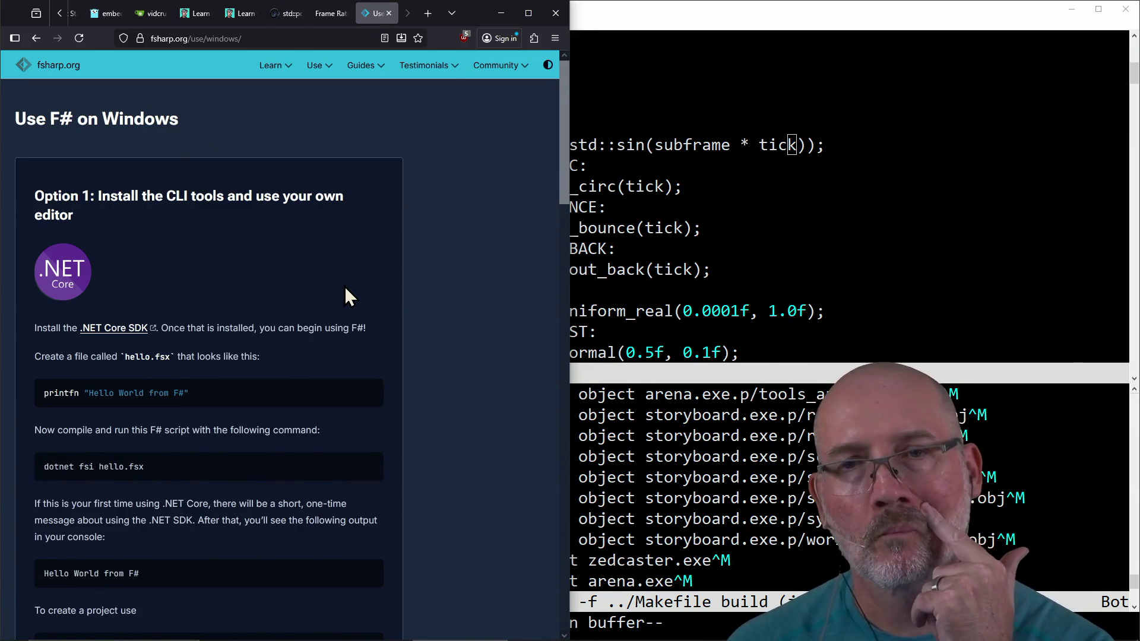
scroll(302, 360, down, 2)
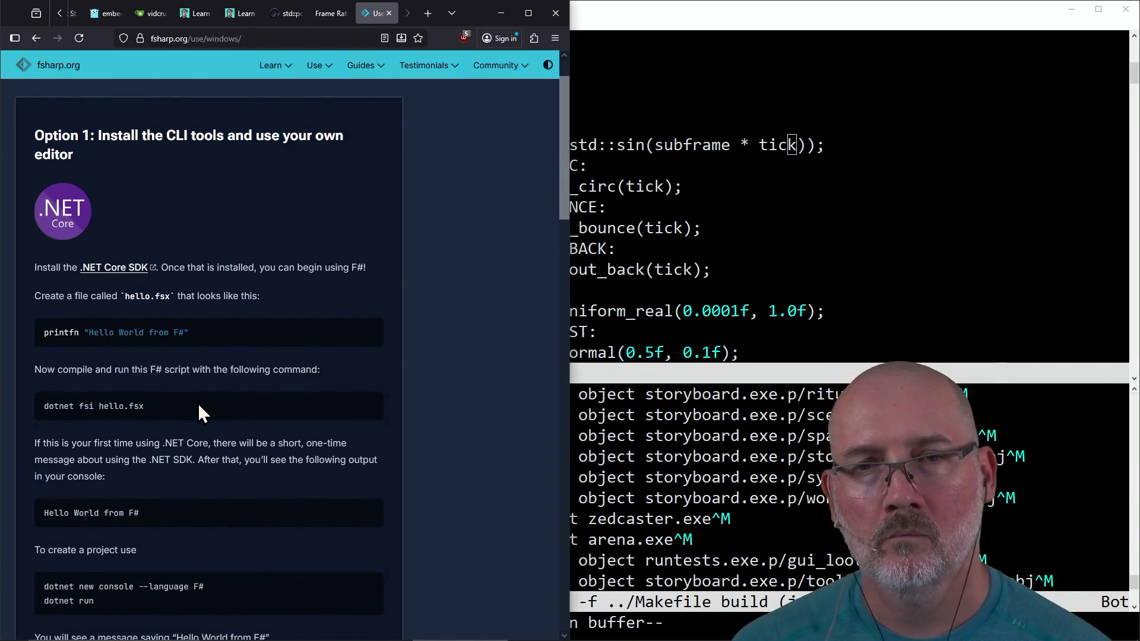
Step: Run dotnet in PowerShell to check it is installed, then return to the browser
key(alt+Tab)
text(dotnet)
key(Return)
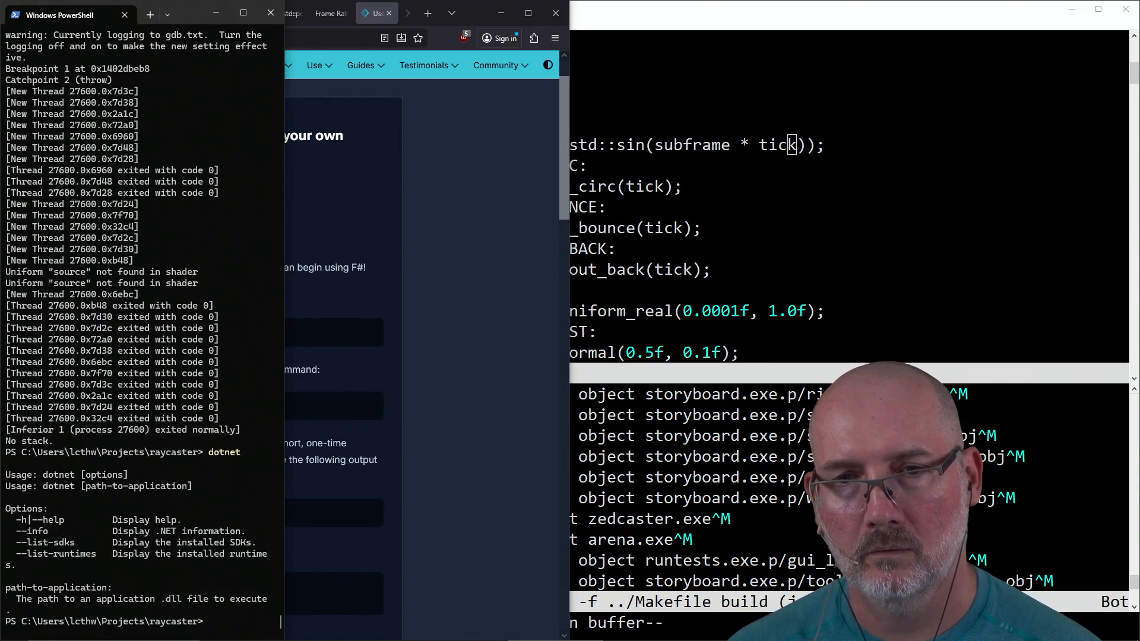
key(alt+Tab)
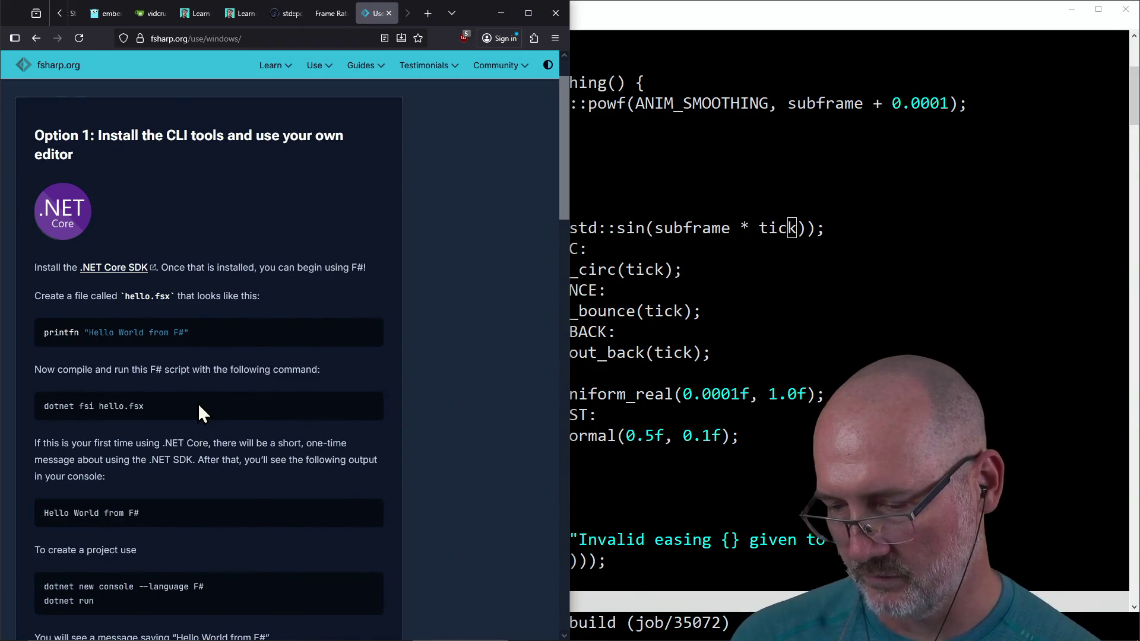
Step: In animation.cpp, box the ANIM_SMOOTHING tick line 16 and the easing switch lines 18–19 in red
click(788, 402)
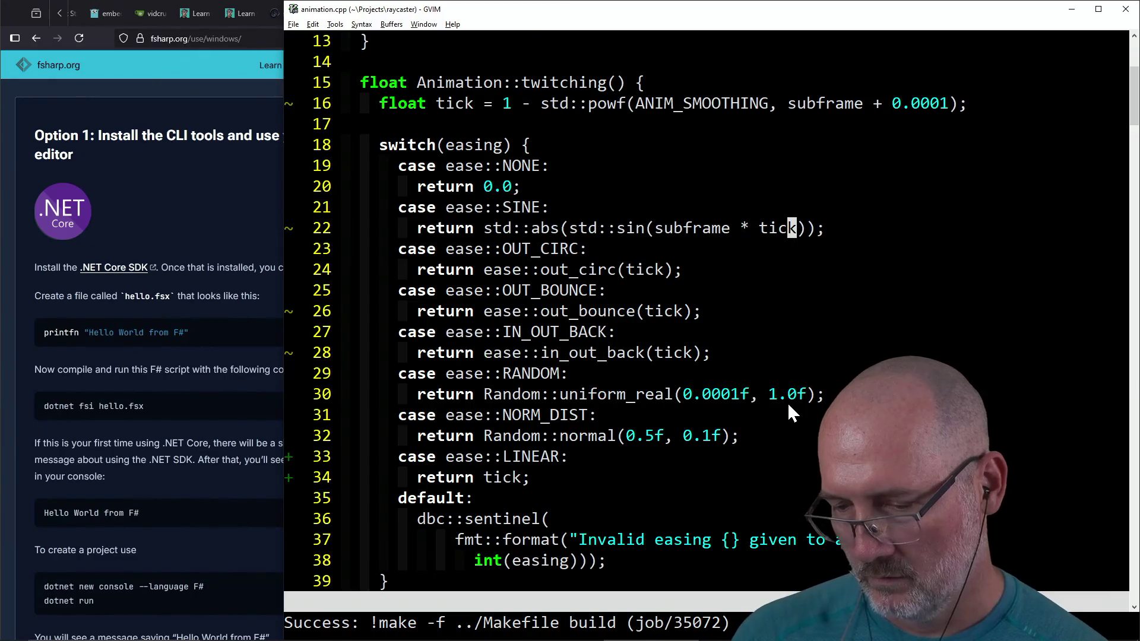
click(405, 167)
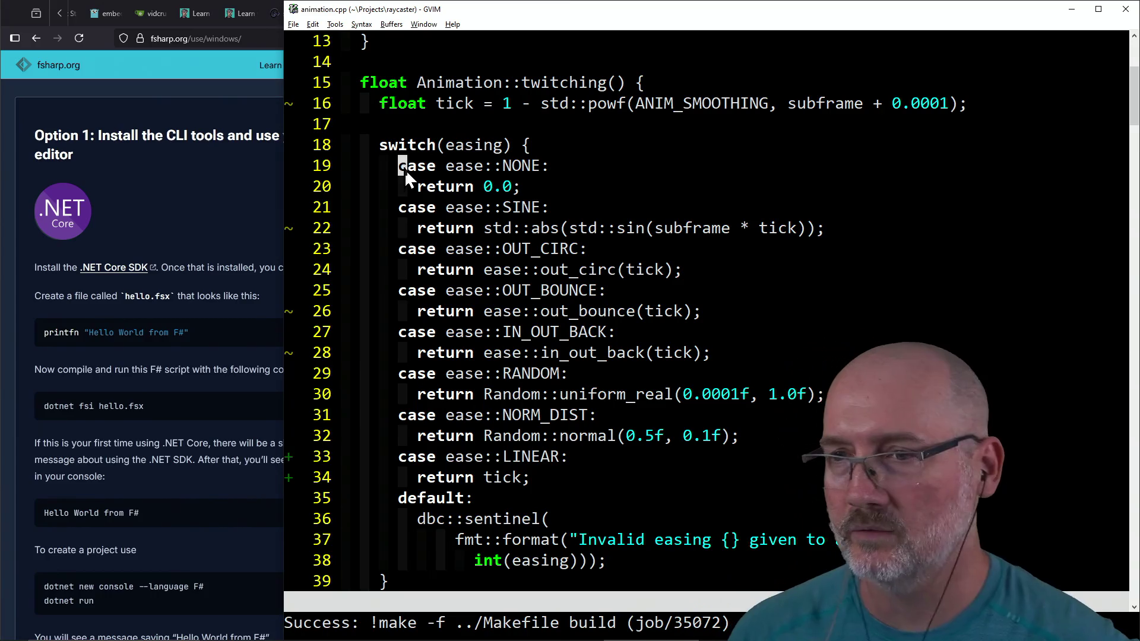
click(401, 246)
click(405, 210)
click(402, 168)
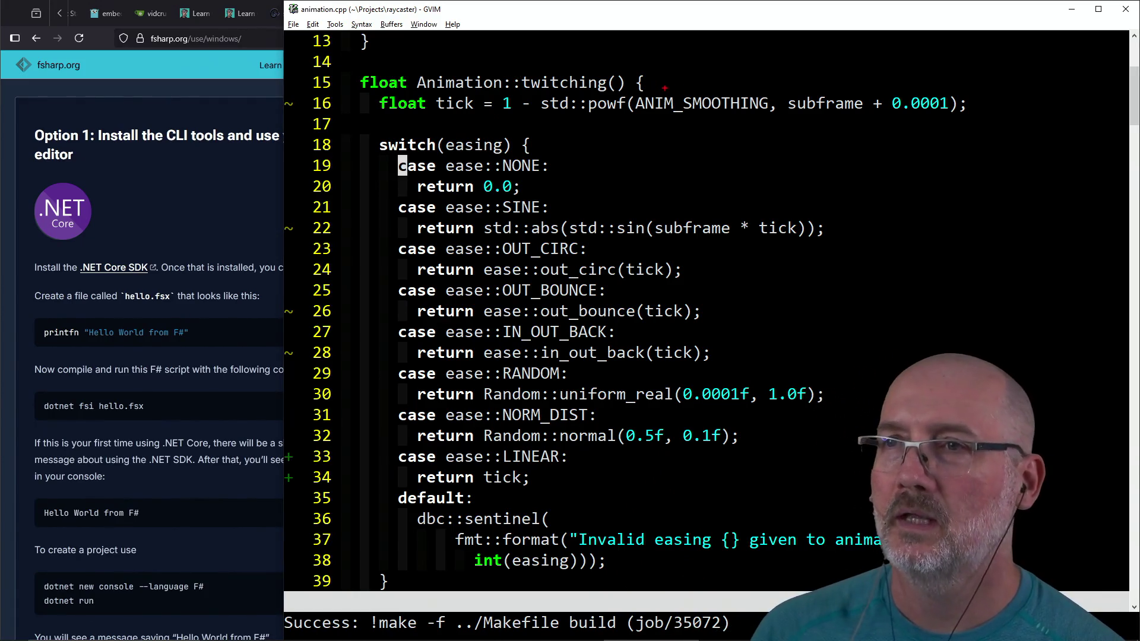
drag(700, 63, 1014, 109)
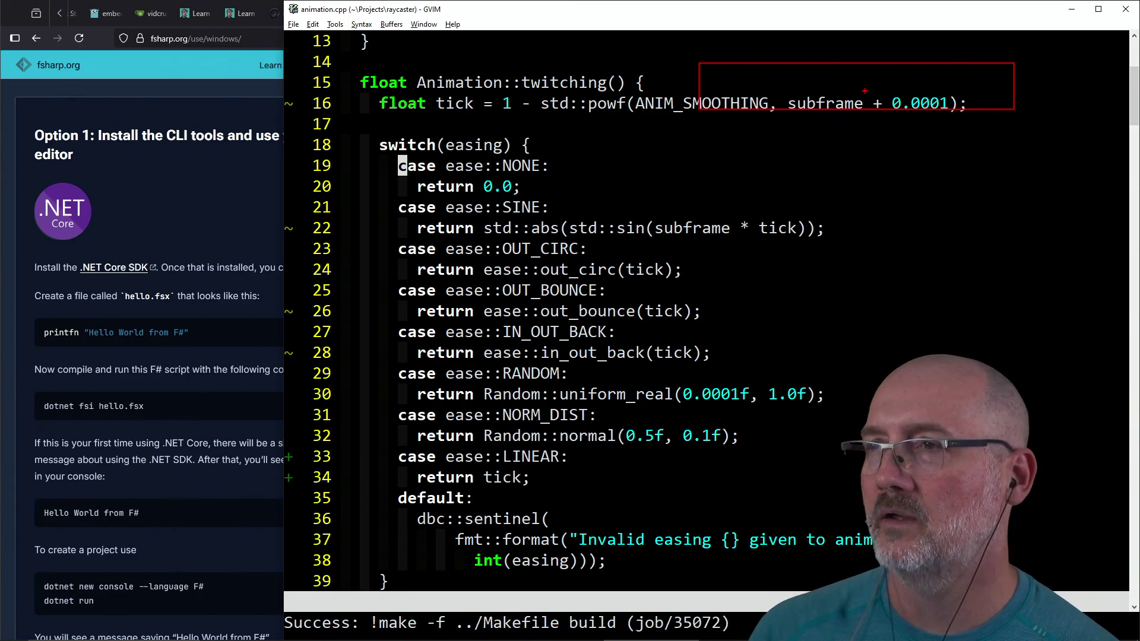
mouse_move(700, 138)
mouse_down()
mouse_move(713, 164)
mouse_move(950, 213)
mouse_move(1015, 185)
mouse_up()
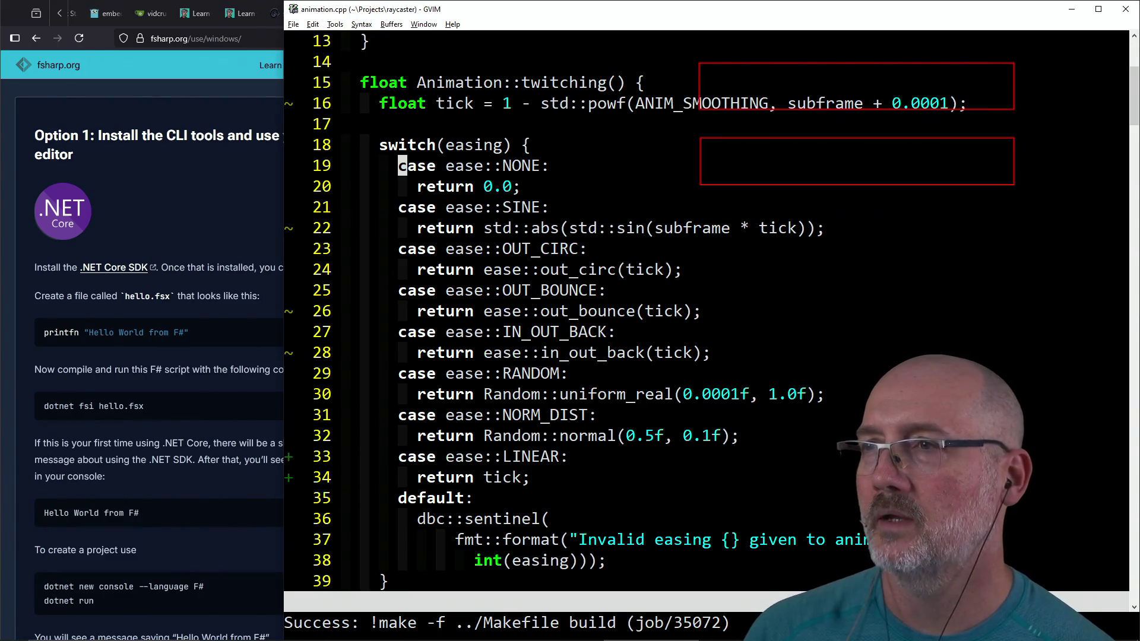
Step: Sketch an arrow and lines over the easing switch code, then clear all annotations
drag(862, 99, 864, 85)
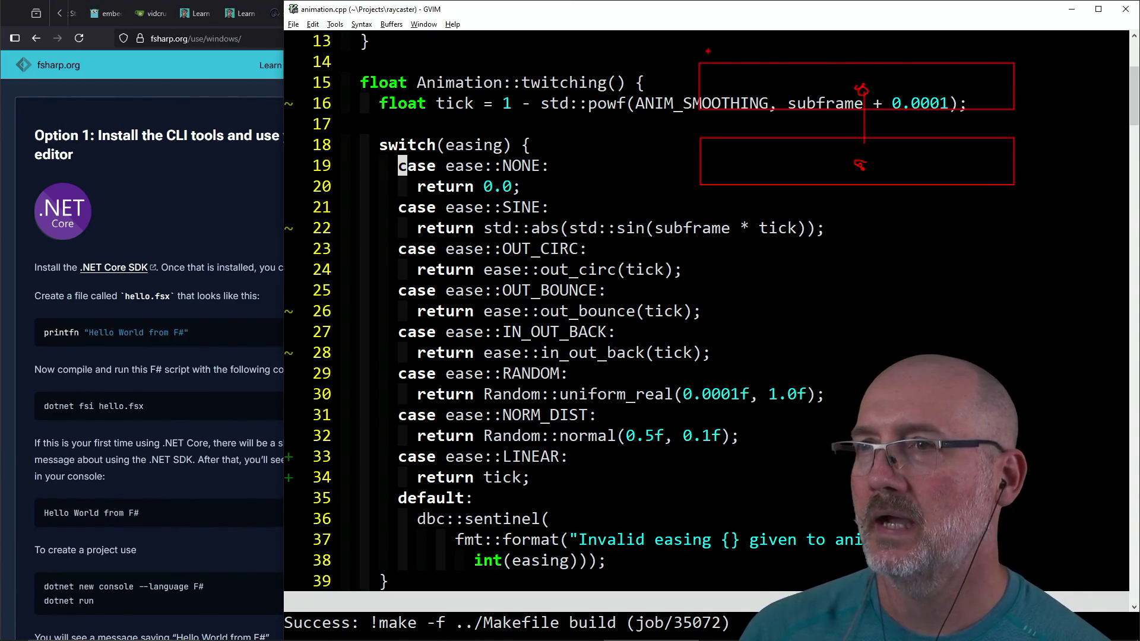
drag(687, 38, 687, 410)
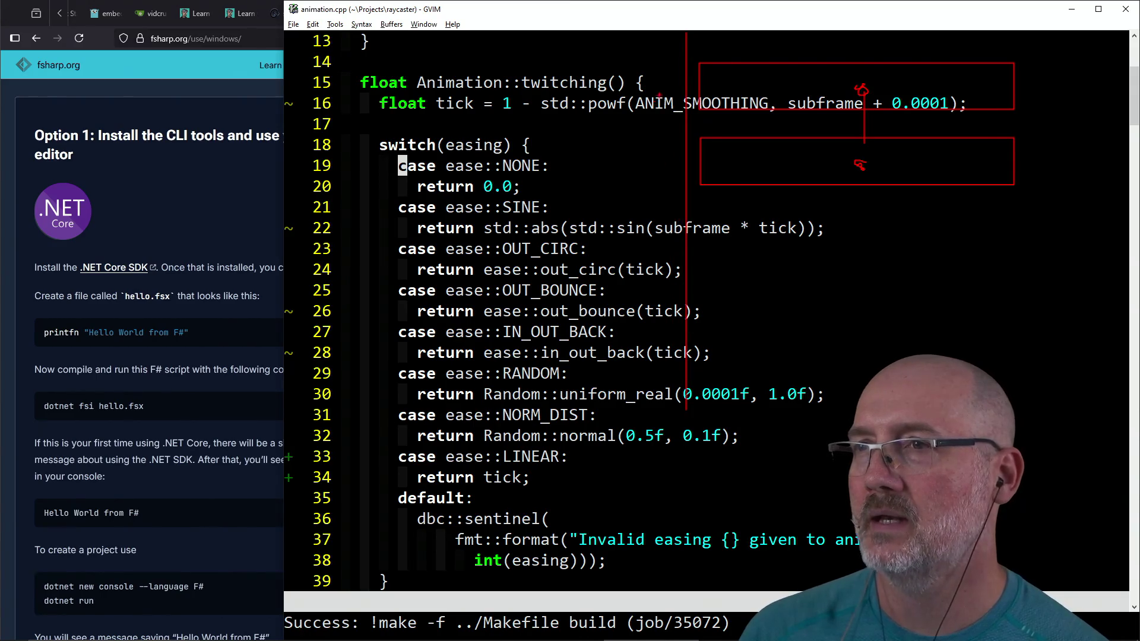
drag(667, 163, 745, 165)
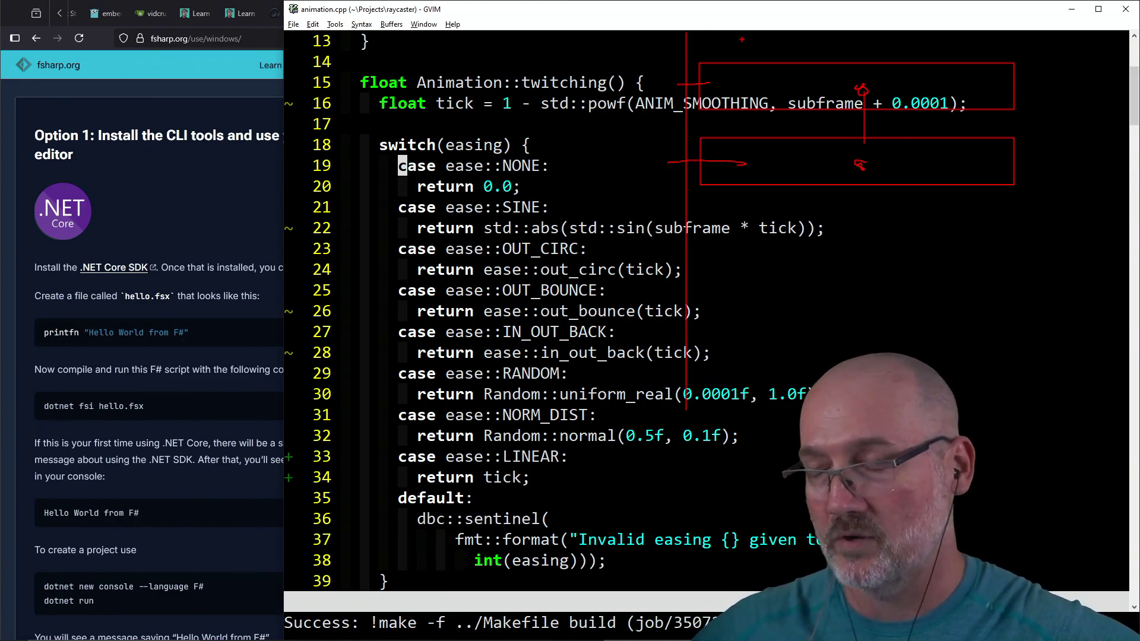
key(Escape)
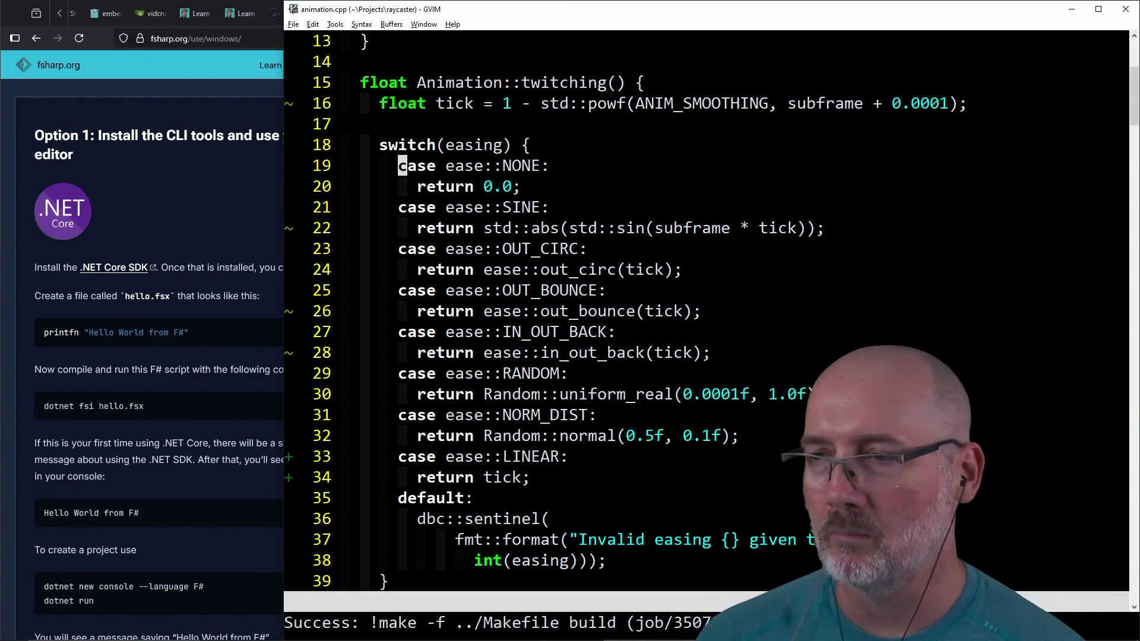
Step: Write all open buffers to disk with :wa
text(k:wa)
key(Return)
key(j)
key(k)
key(h)
key(h)
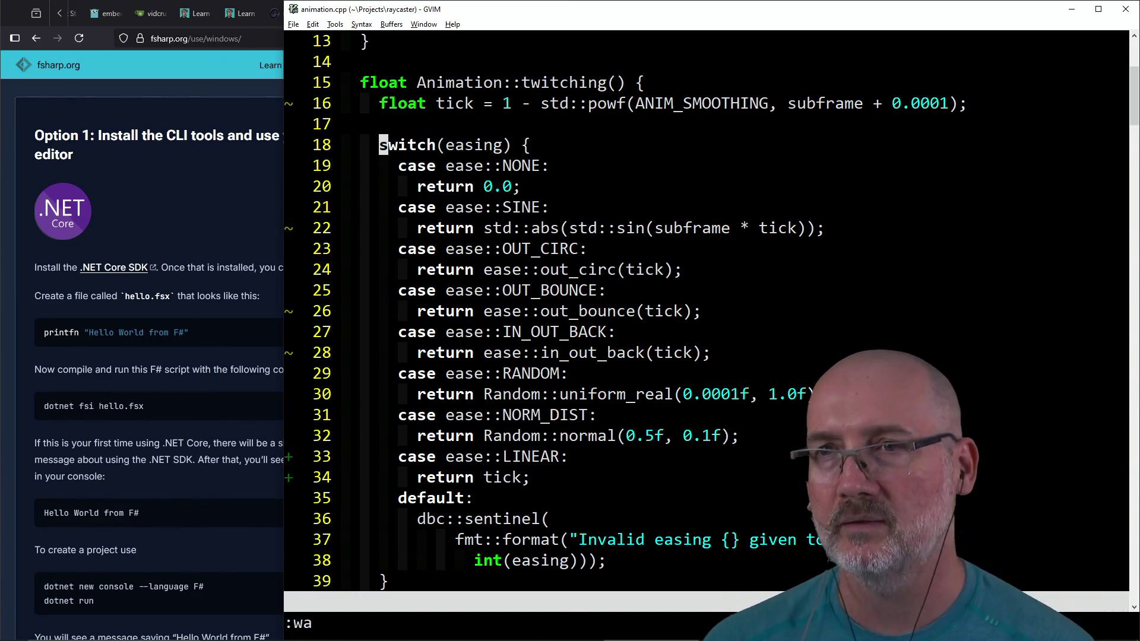
Step: Scroll through animation.cpp and put the caret at the end of line 20
key(j)
key(j)
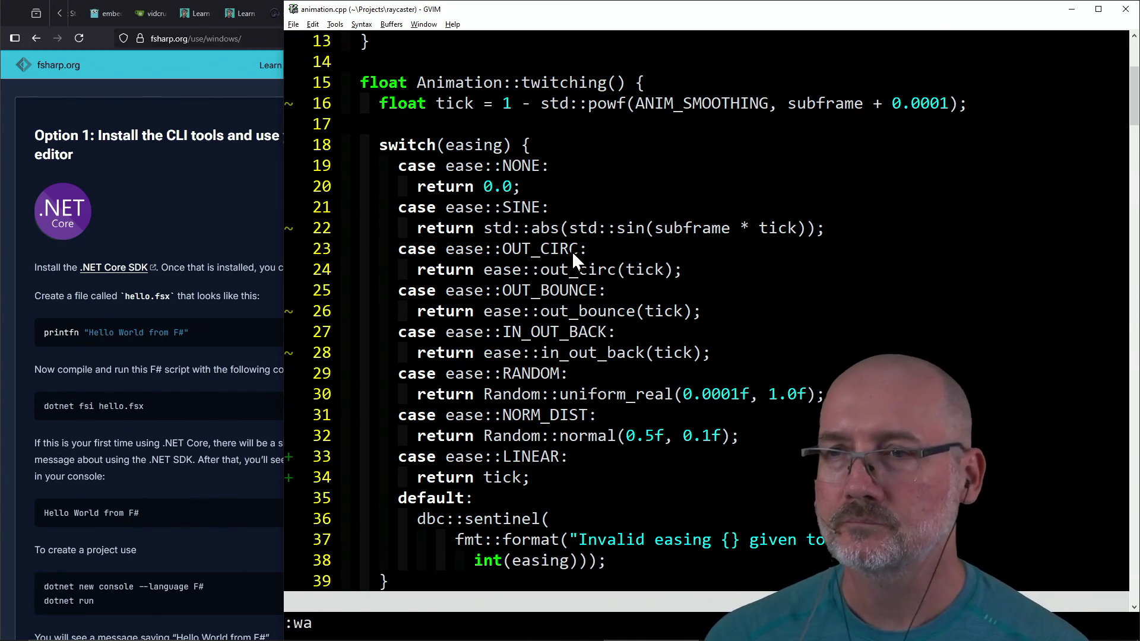
scroll(572, 252, up, 4)
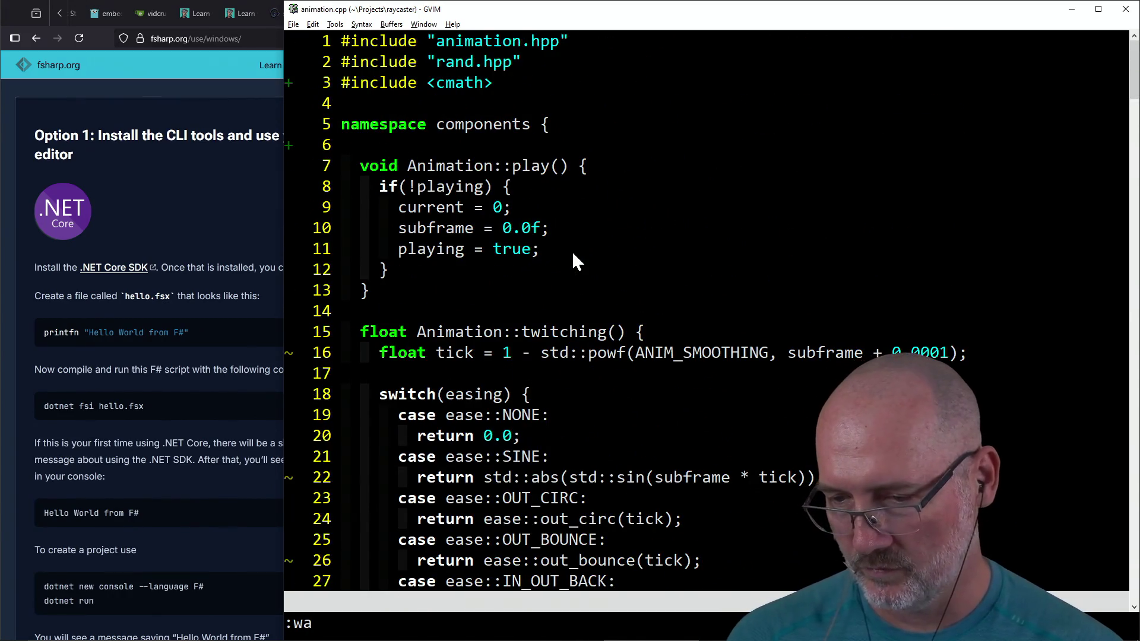
scroll(572, 251, down, 1)
scroll(572, 250, up, 1)
scroll(572, 250, down, 3)
click(572, 251)
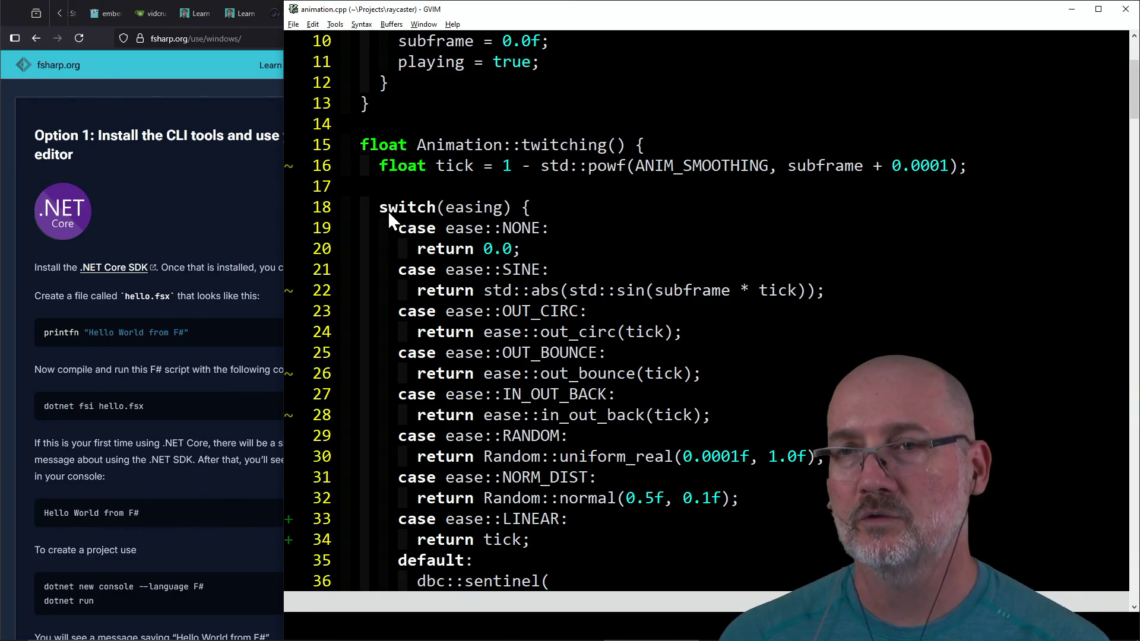
click(174, 459)
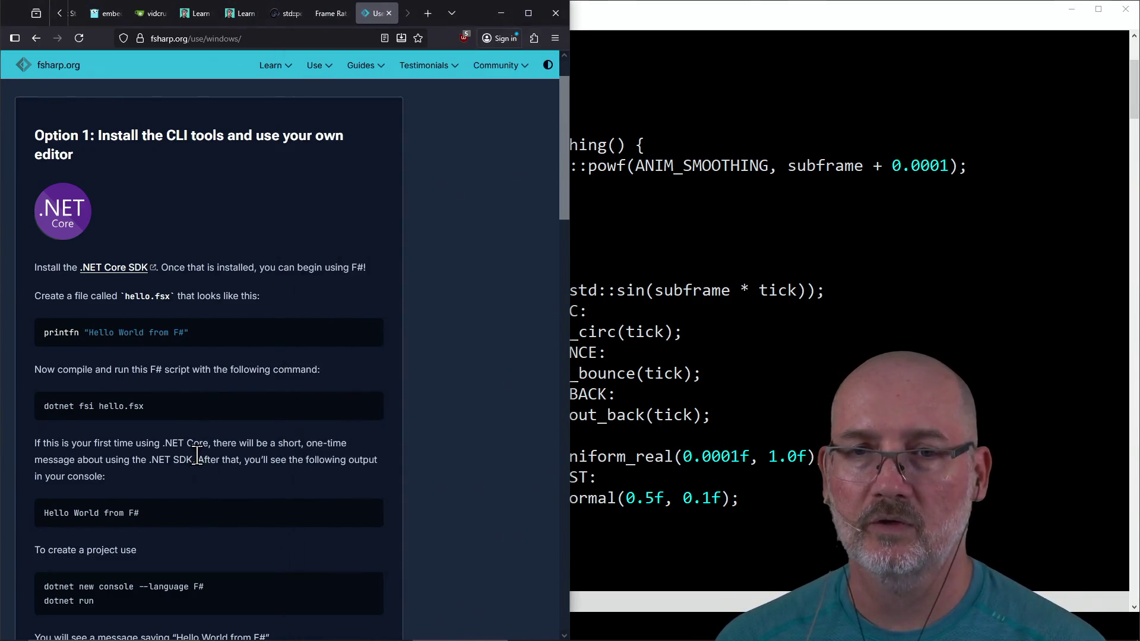
click(324, 39)
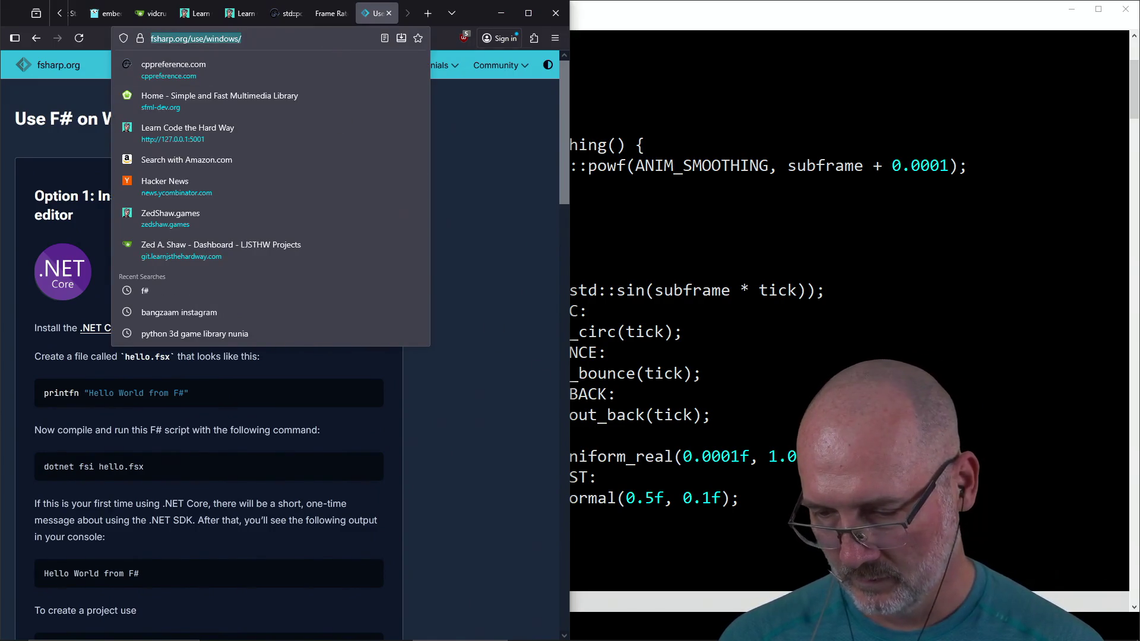
key(alt+Tab)
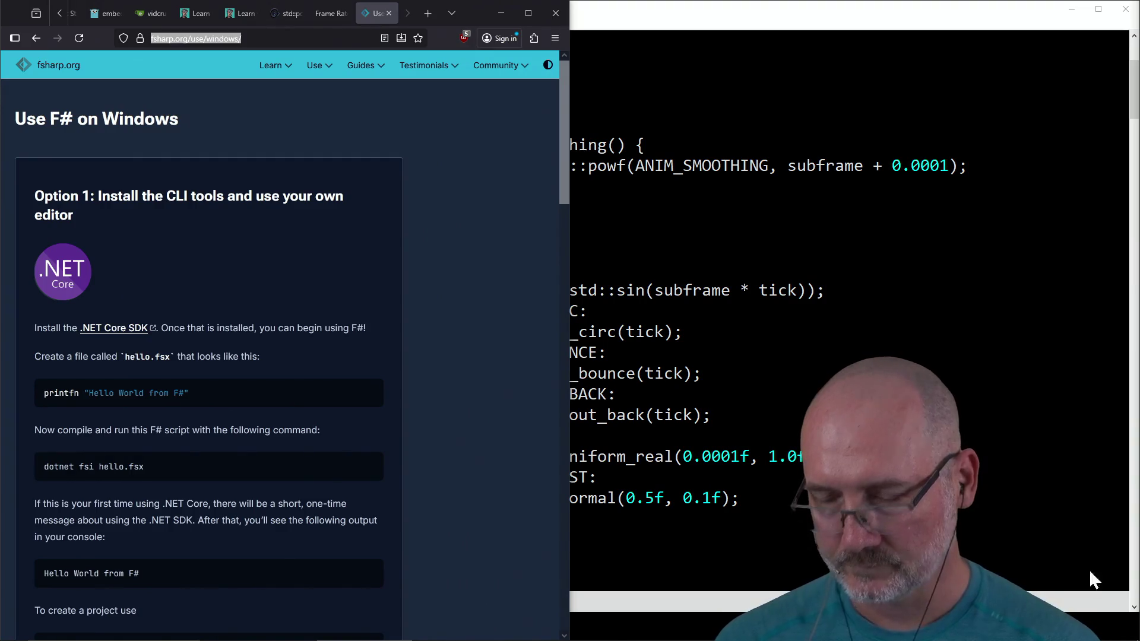
scroll(400, 487, down, 10)
click(641, 376)
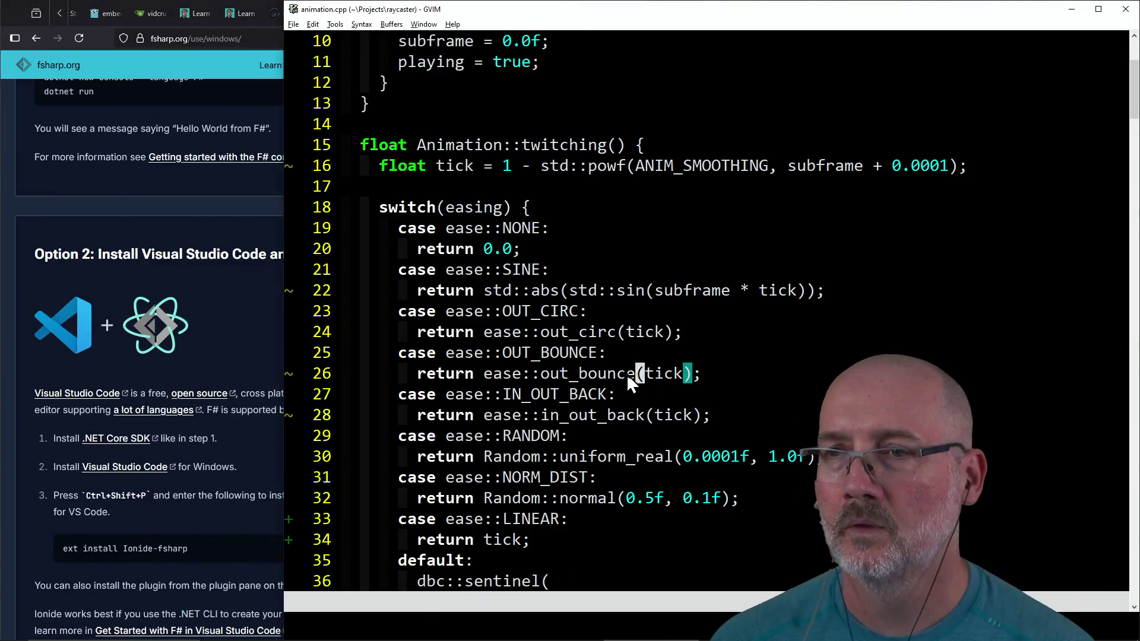
scroll(628, 378, down, 4)
scroll(628, 369, up, 2)
key(alt+Tab)
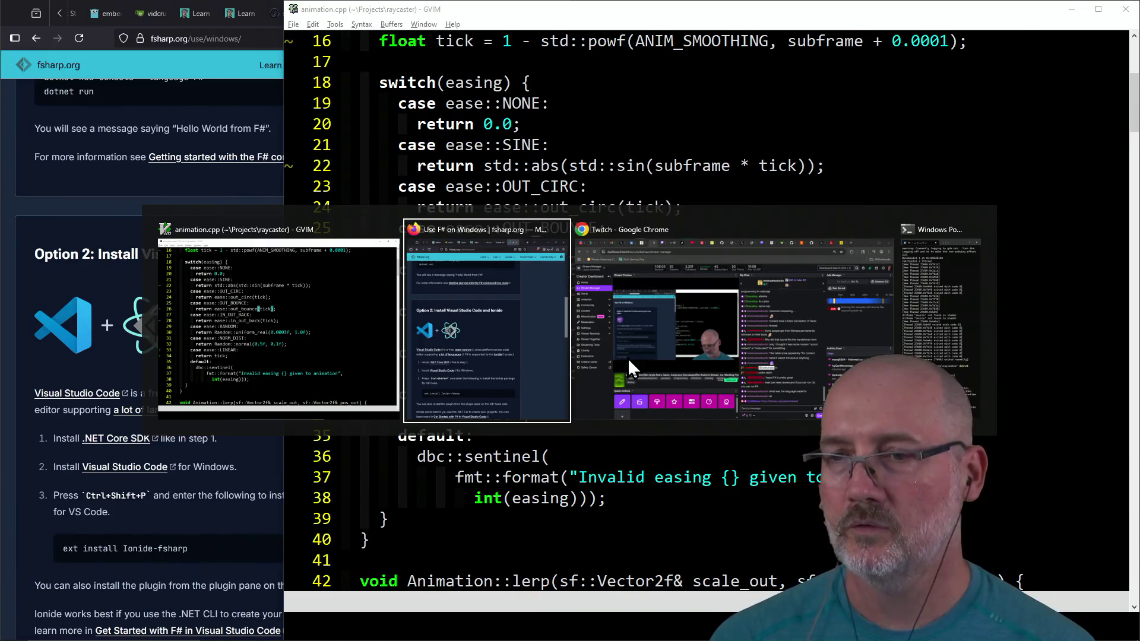
Step: Run make in PowerShell to rebuild the game and run its tests
key(alt+Tab)
key(alt+Tab)
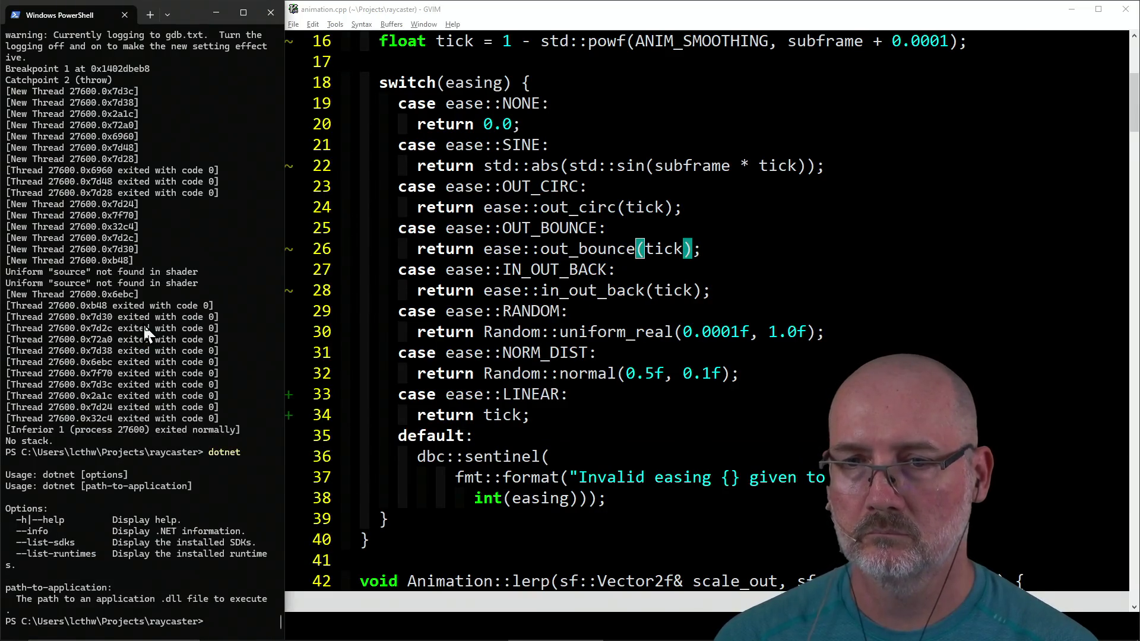
text(make)
key(Return)
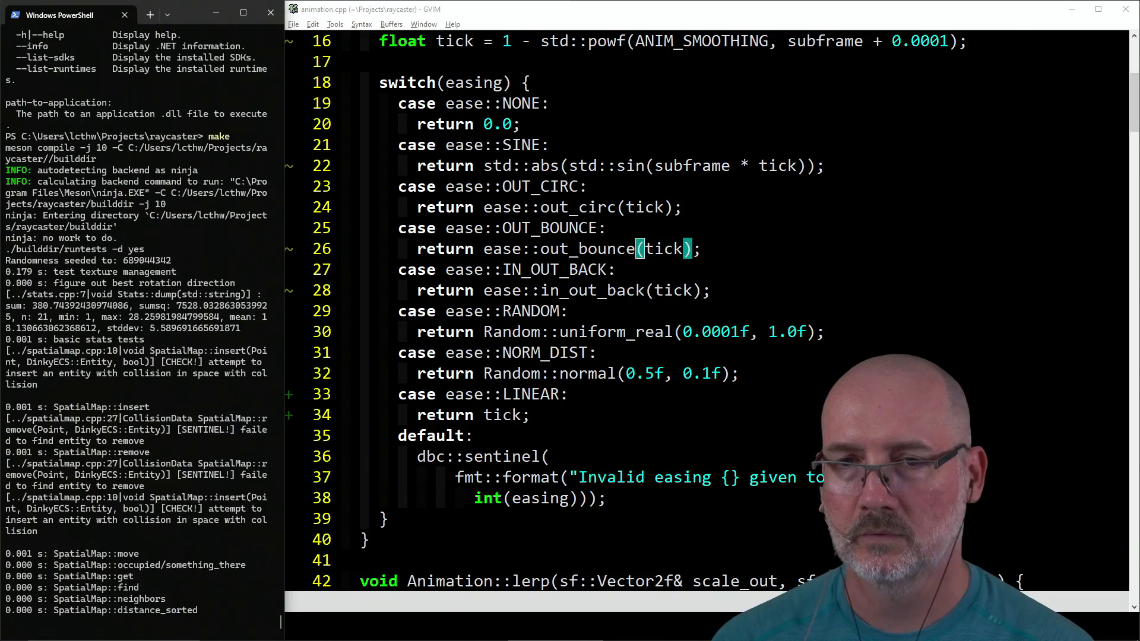
Step: Create and open a new ../hello.fsx file in GVIM
click(445, 331)
text(:)
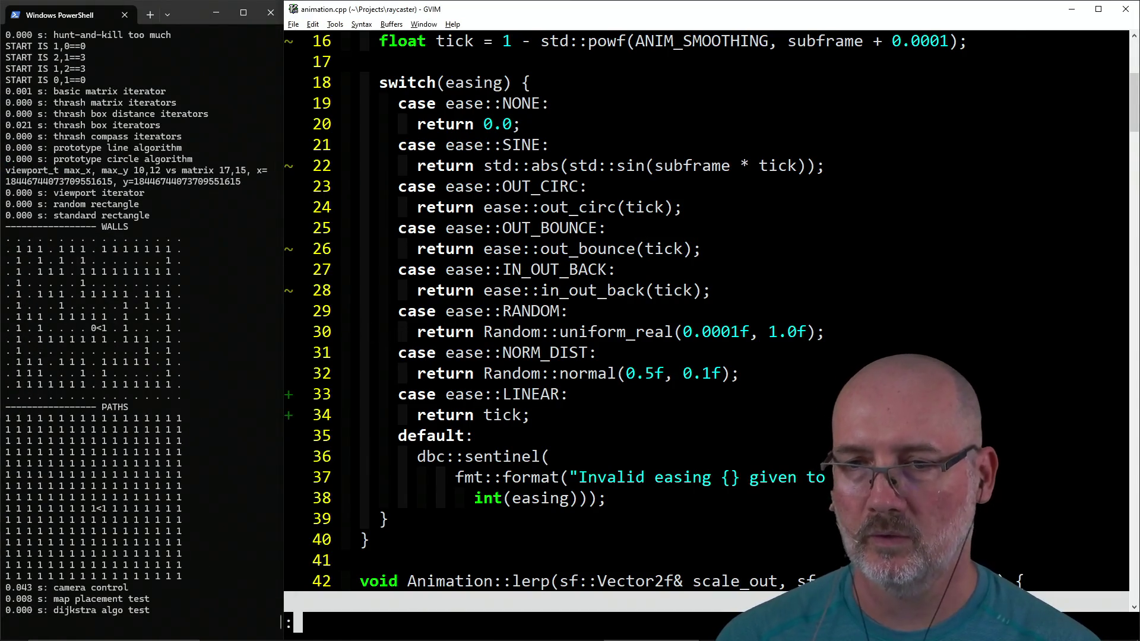
text(e ../hello.)
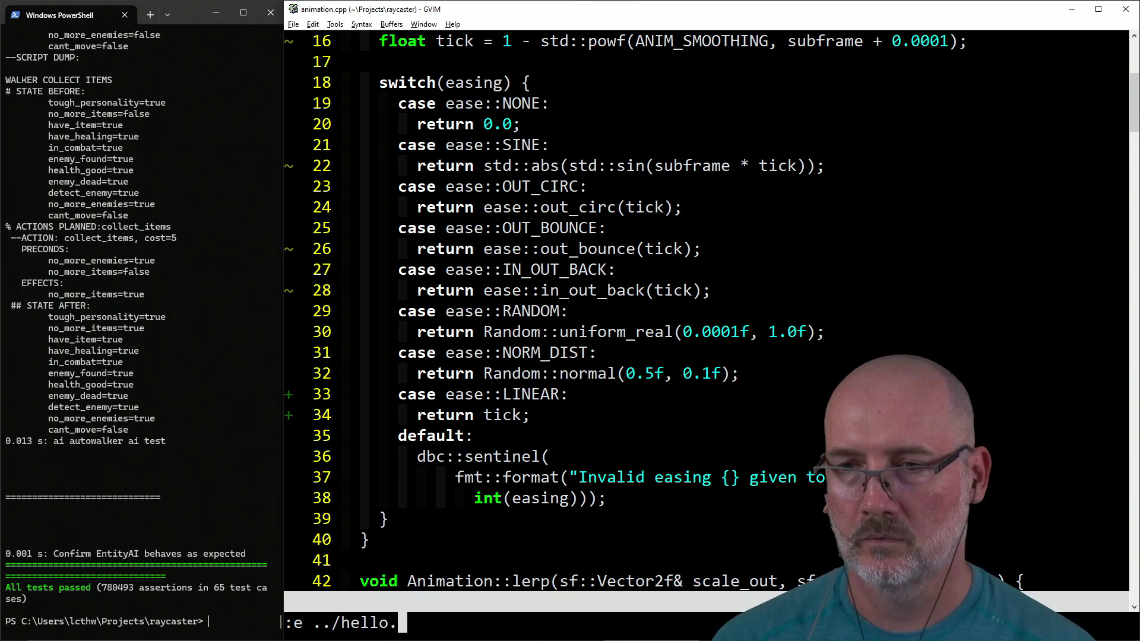
text(fsx)
key(Return)
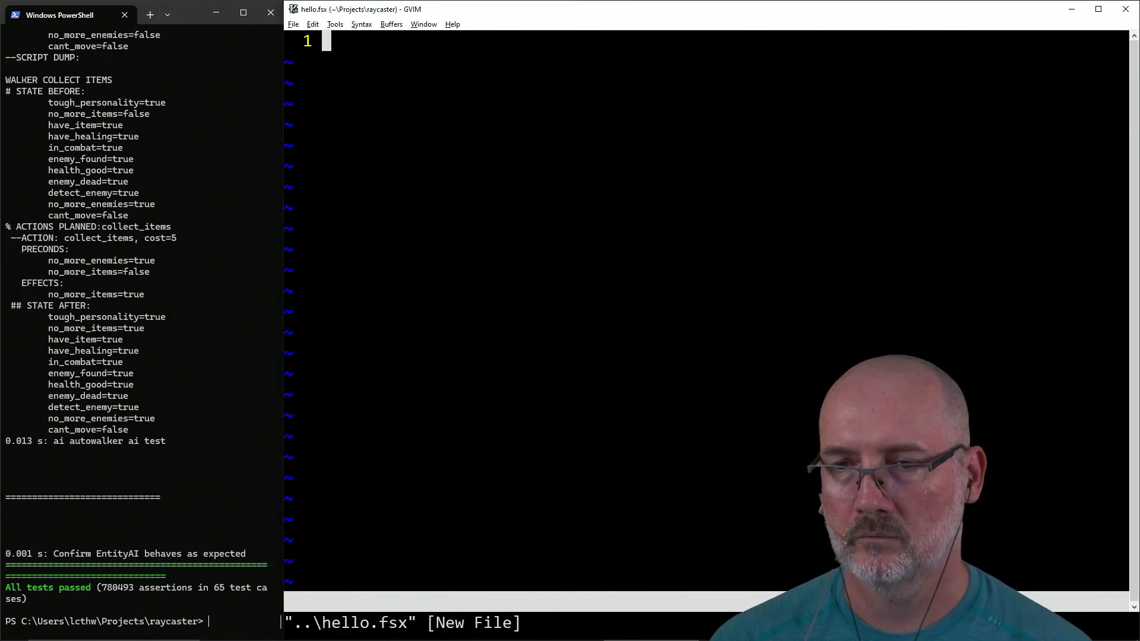
Step: Check the F# getting-started page, then enter printfn "Hello World from F#" in hello.fsx
key(alt+Tab)
key(alt+Tab)
key(alt+Tab)
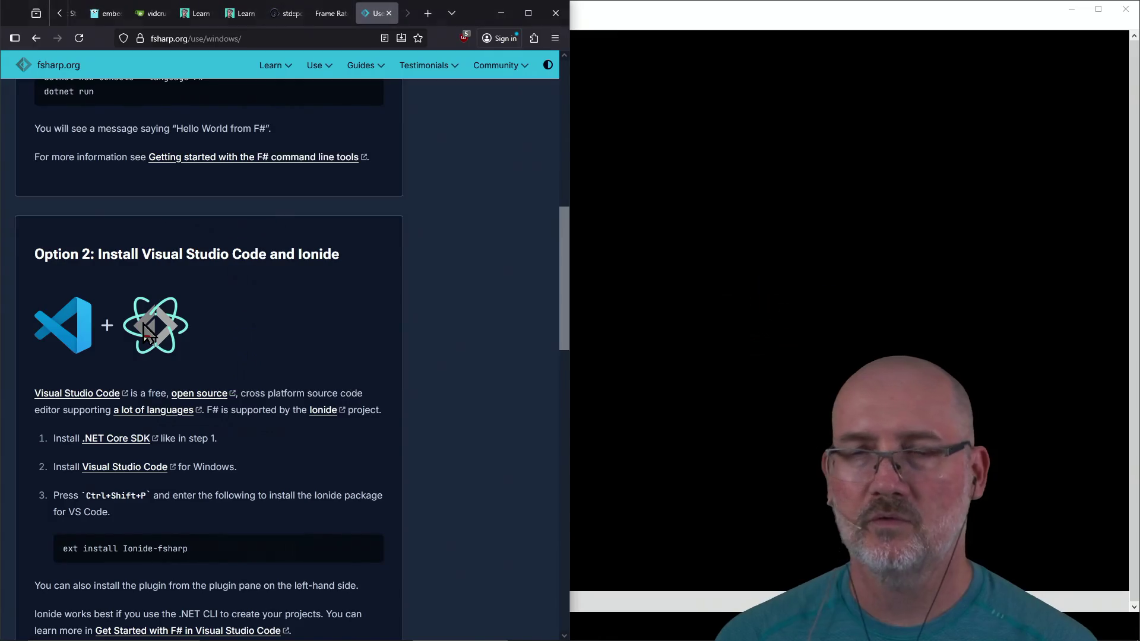
scroll(272, 257, up, 6)
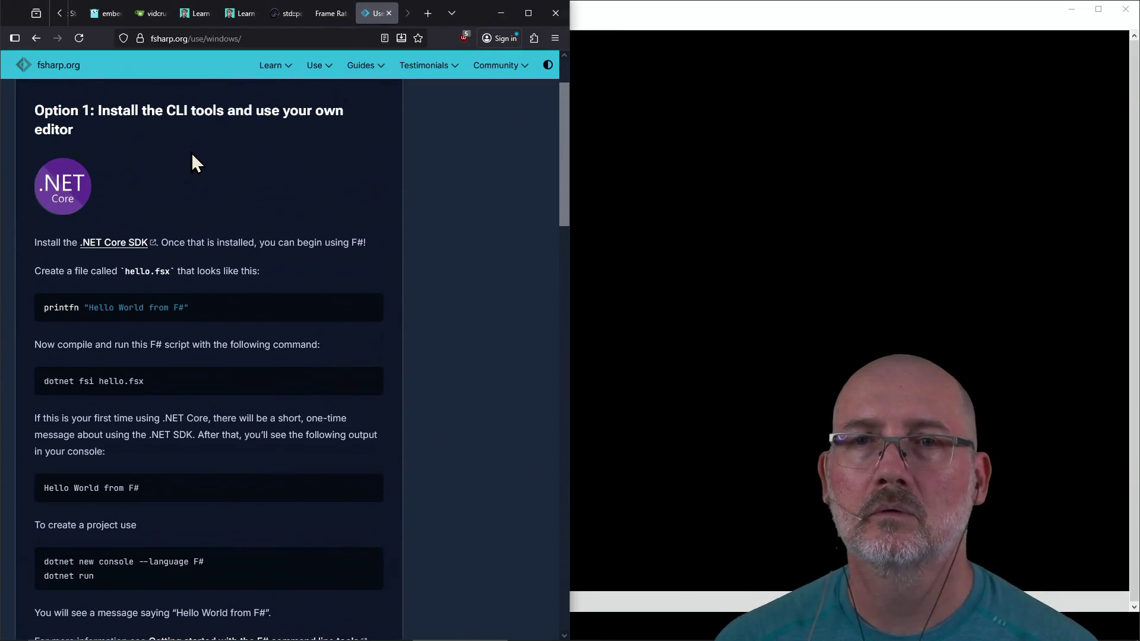
scroll(206, 176, down, 1)
click(761, 266)
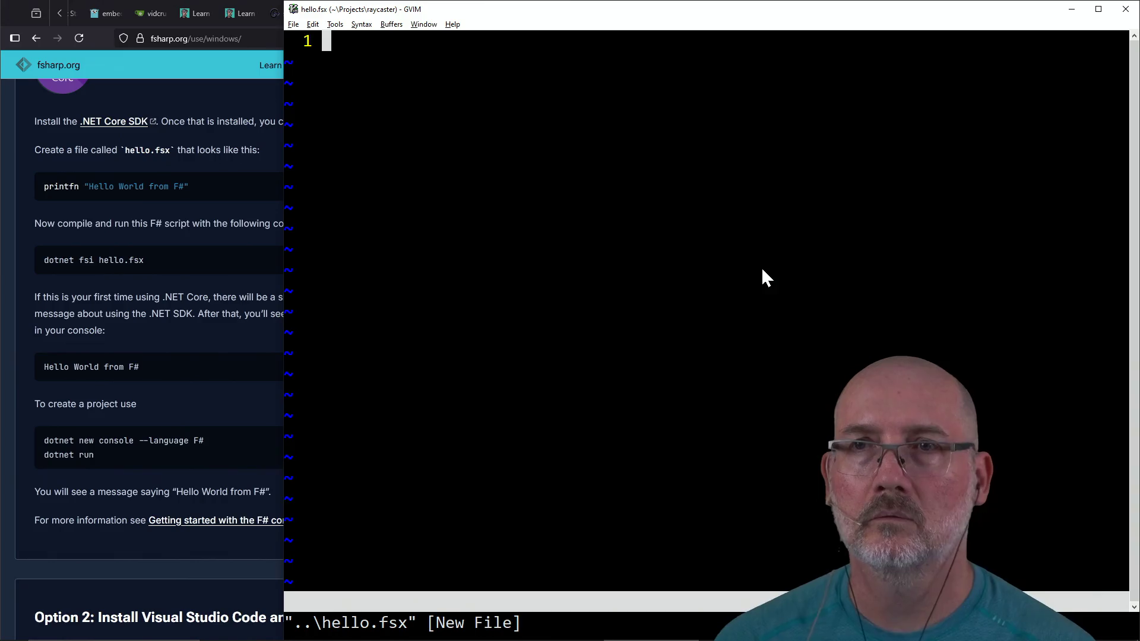
text(iprit)
key(BackSpace)
text(ntf)
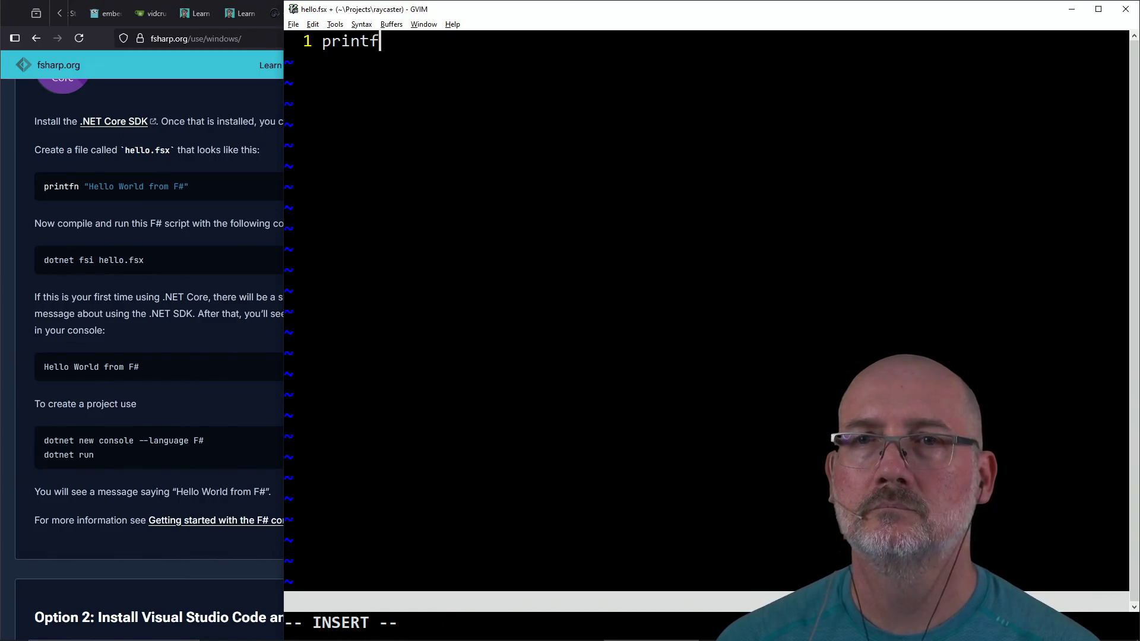
text(n "Hello Worl)
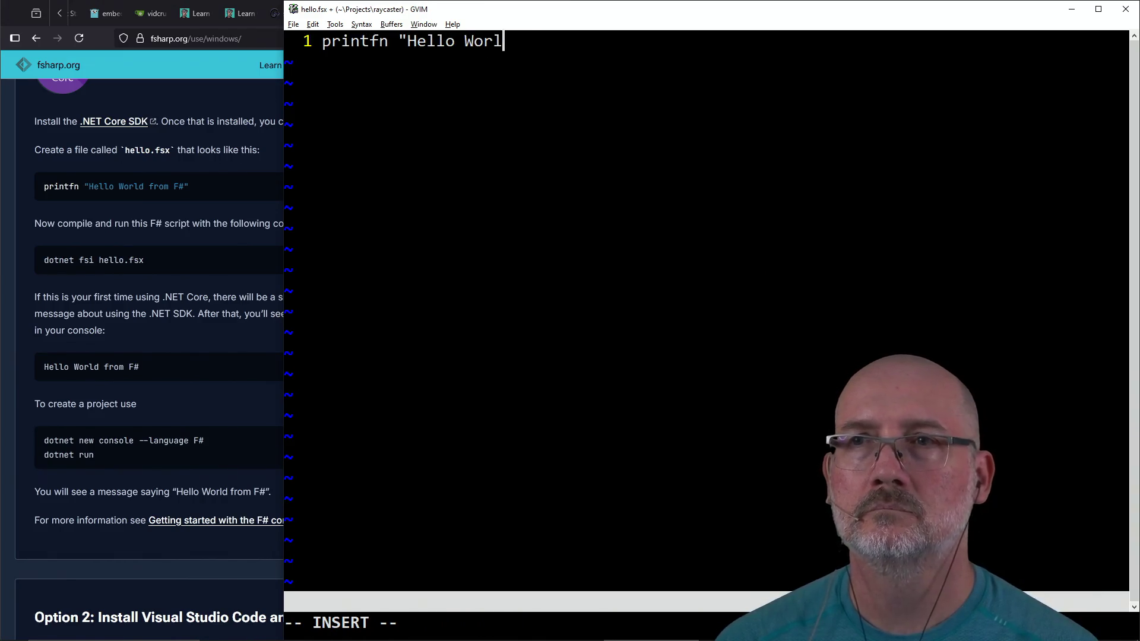
text(d from F#")
key(Escape)
Step: Save hello.fsx with :w and :wa
text(:w)
key(Return)
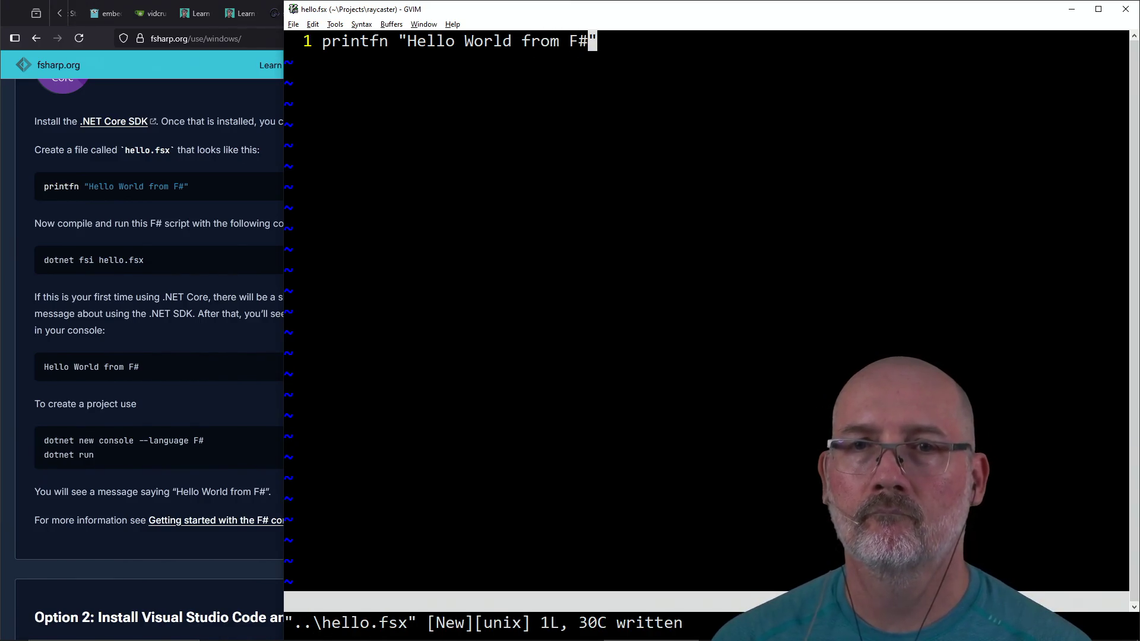
key(a)
key(Escape)
text(:wa)
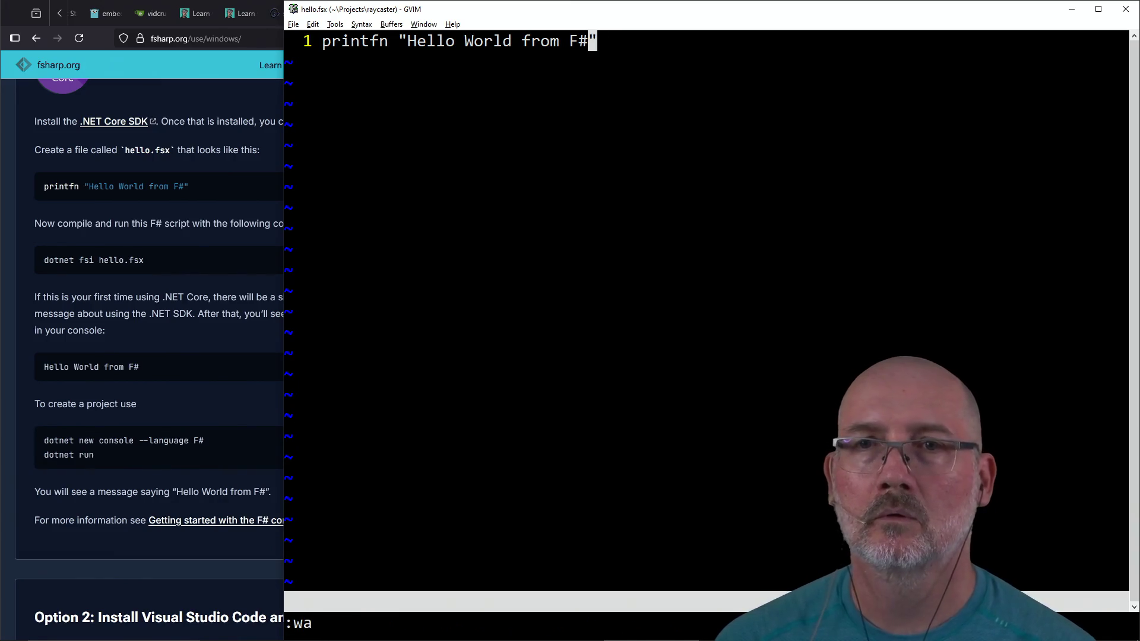
key(alt+Tab)
Step: Run hello.fsx with dotnet fsi to print Hello World from F#, then clear the terminal
key(Tab)
key(alt+Tab)
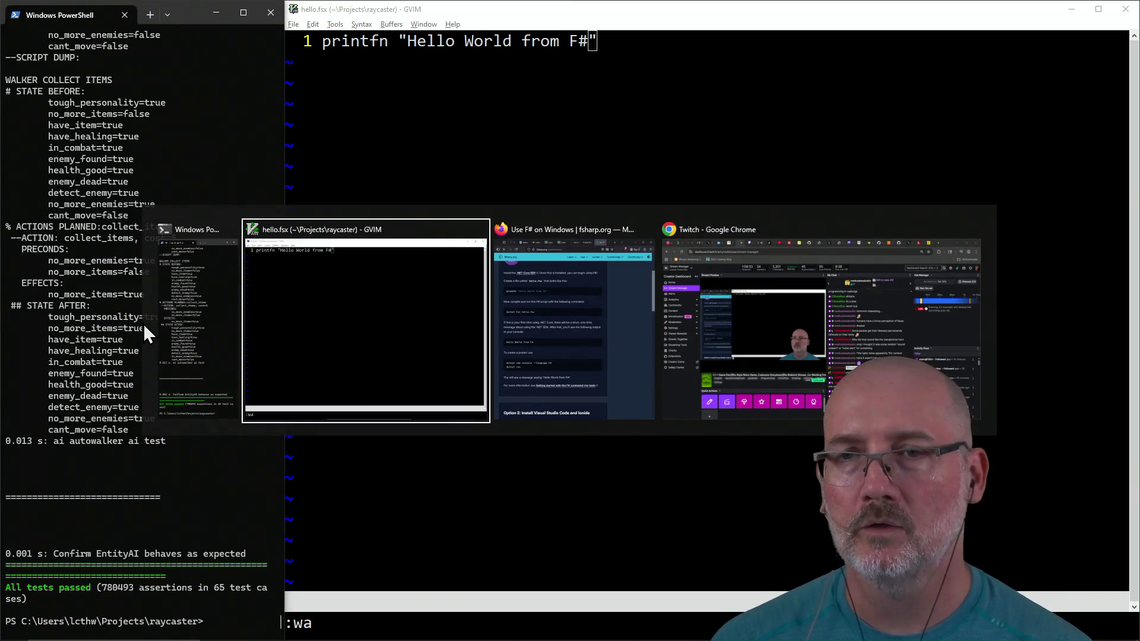
key(Escape)
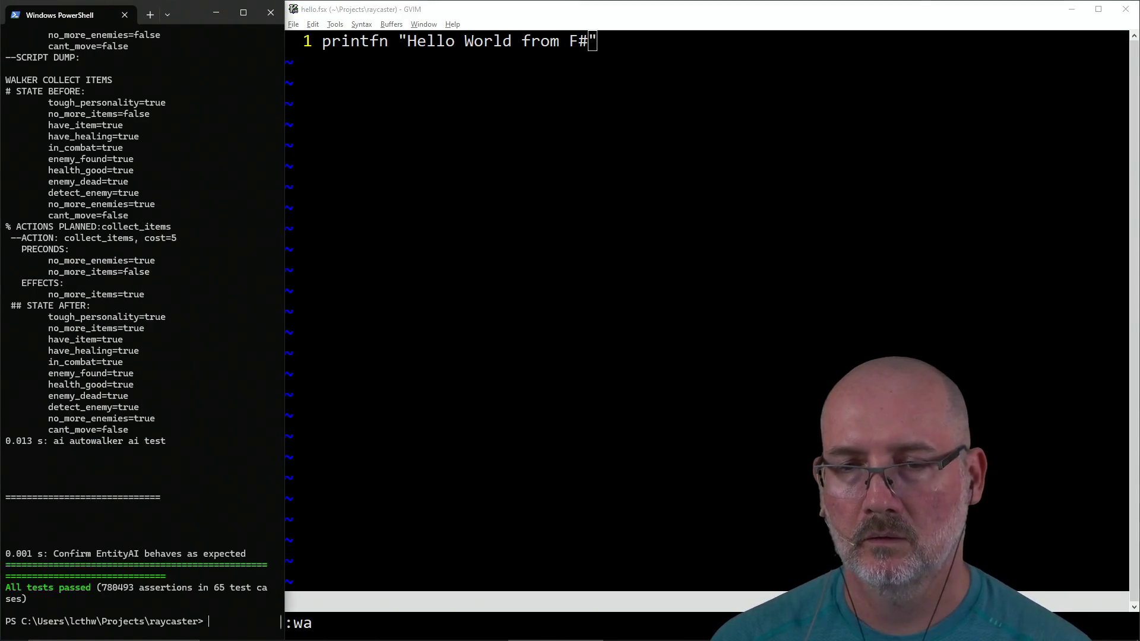
text(i)
key(Return)
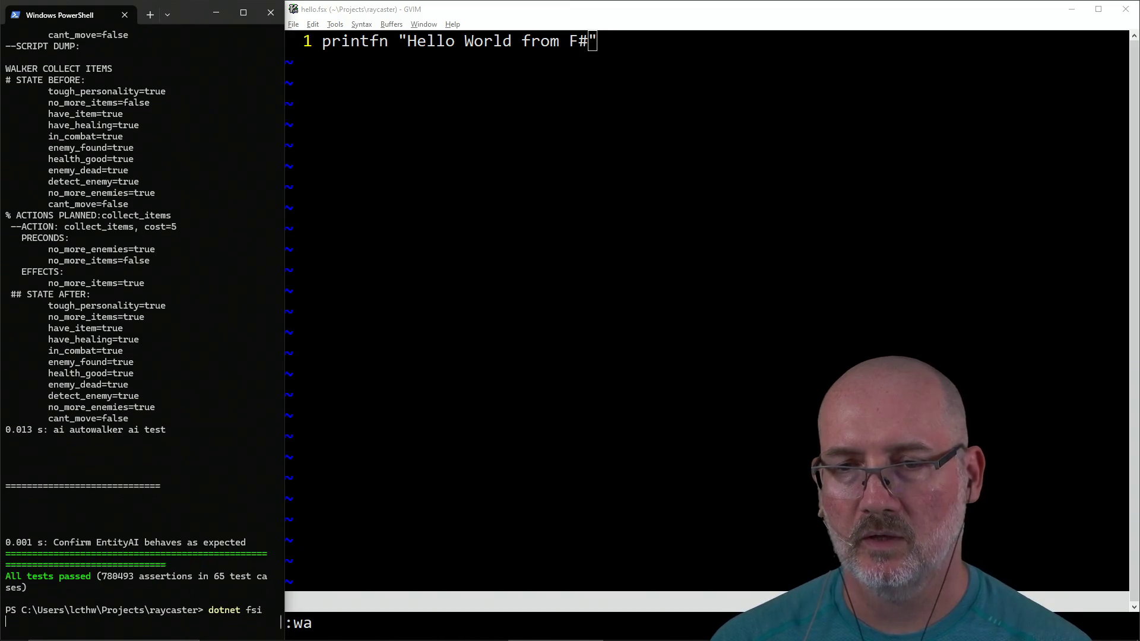
key(Tab)
key(Return)
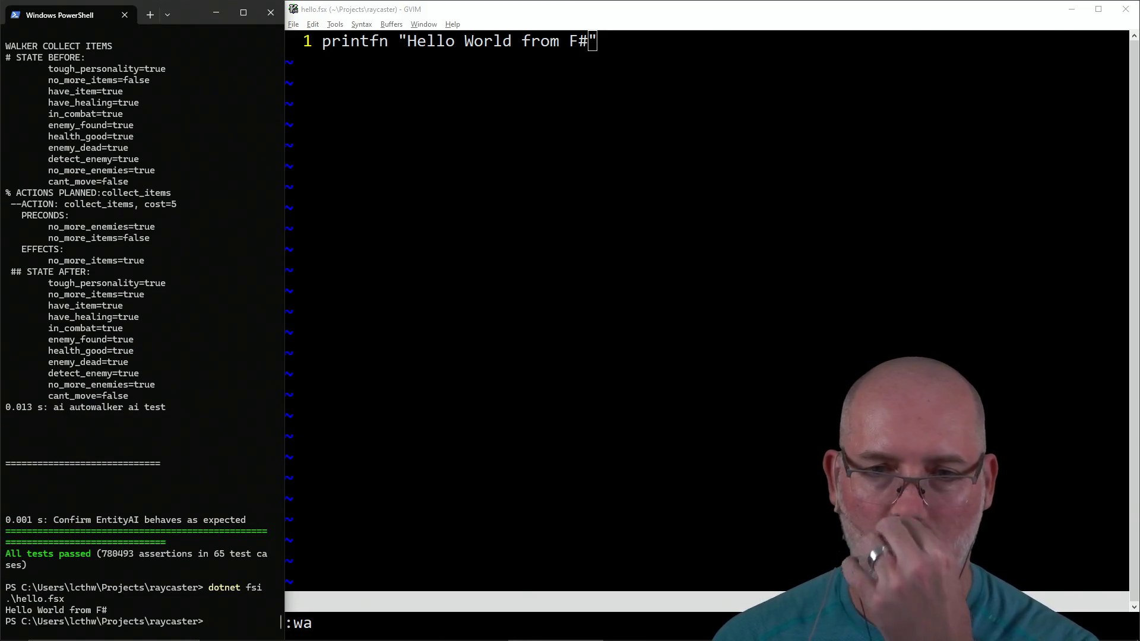
text(r)
key(Return)
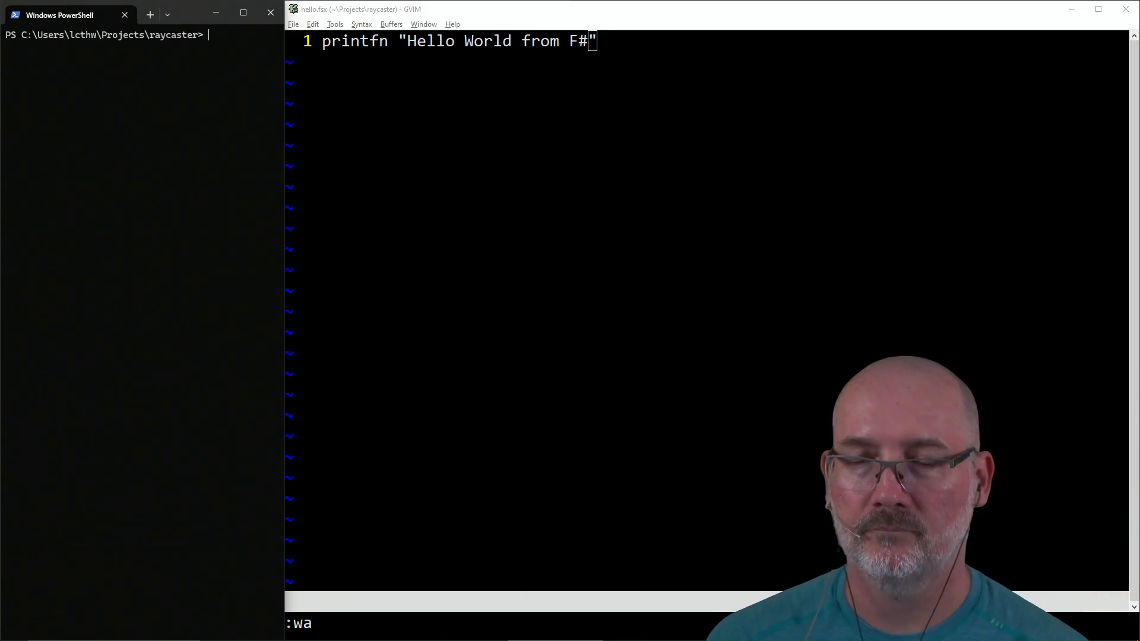
Step: Close the hello.fsx buffer in GVIM with :bd
click(313, 233)
key(Return)
text(:)
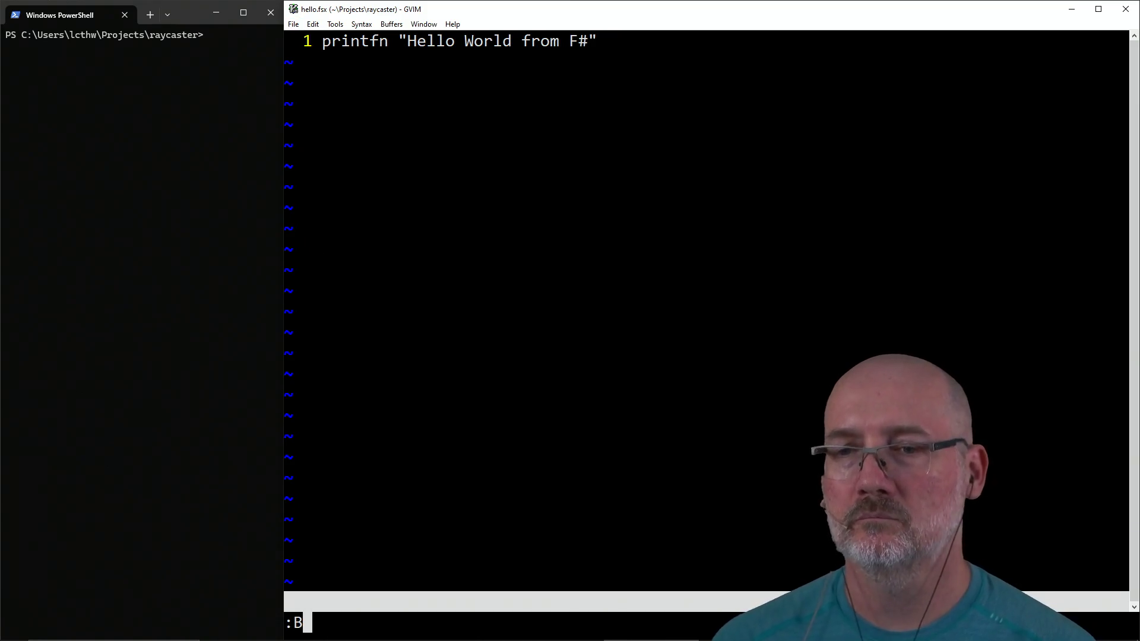
text(bd)
key(Return)
click(104, 228)
key(Tab)
text(rm hel)
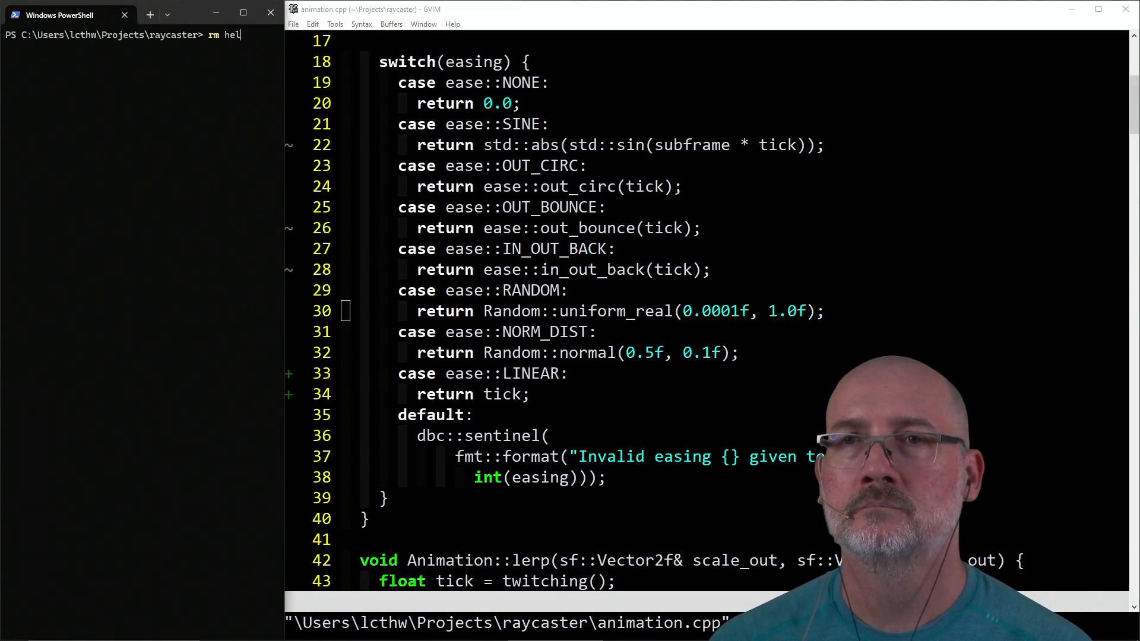
Step: Delete hello.fsx with rm and take another look at the F# page
key(Tab)
key(Return)
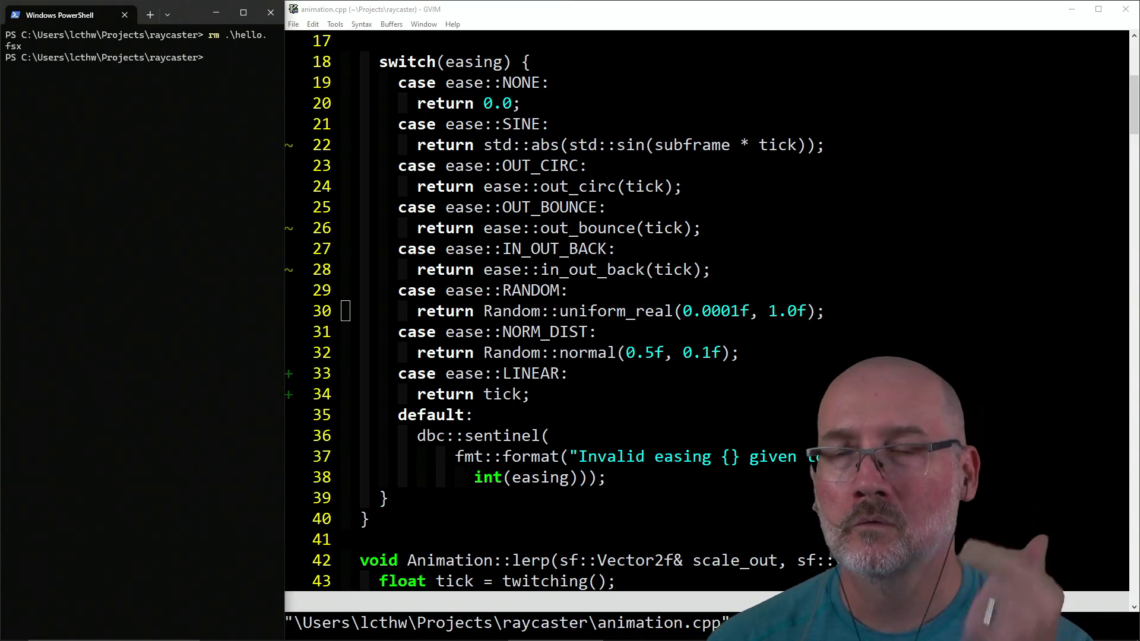
key(alt+Tab)
key(alt+Tab)
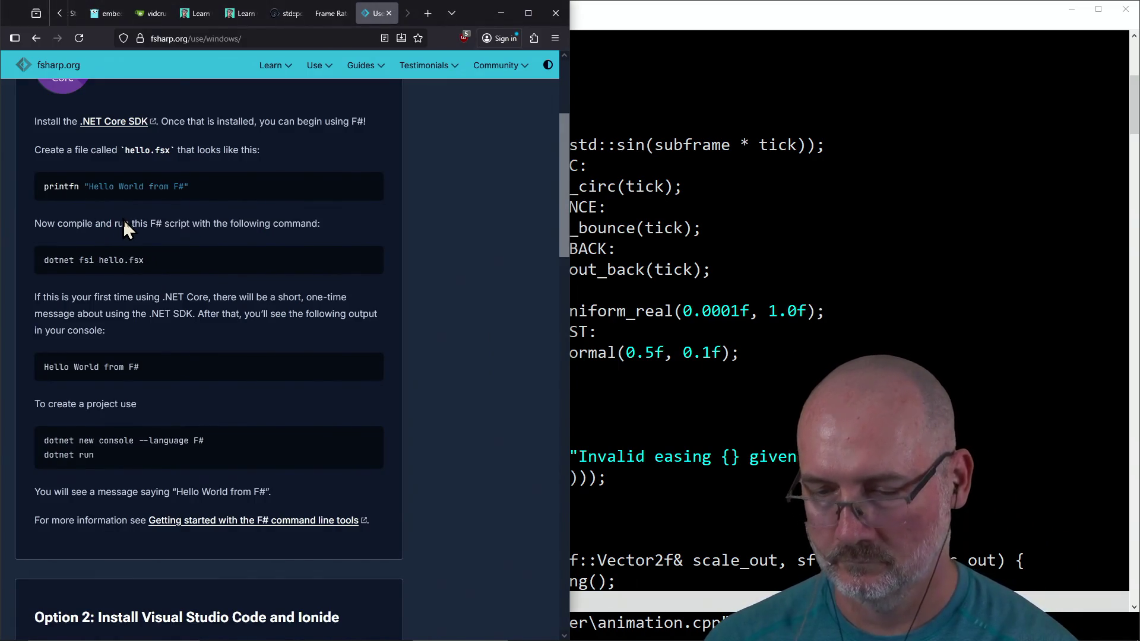
scroll(443, 315, up, 5)
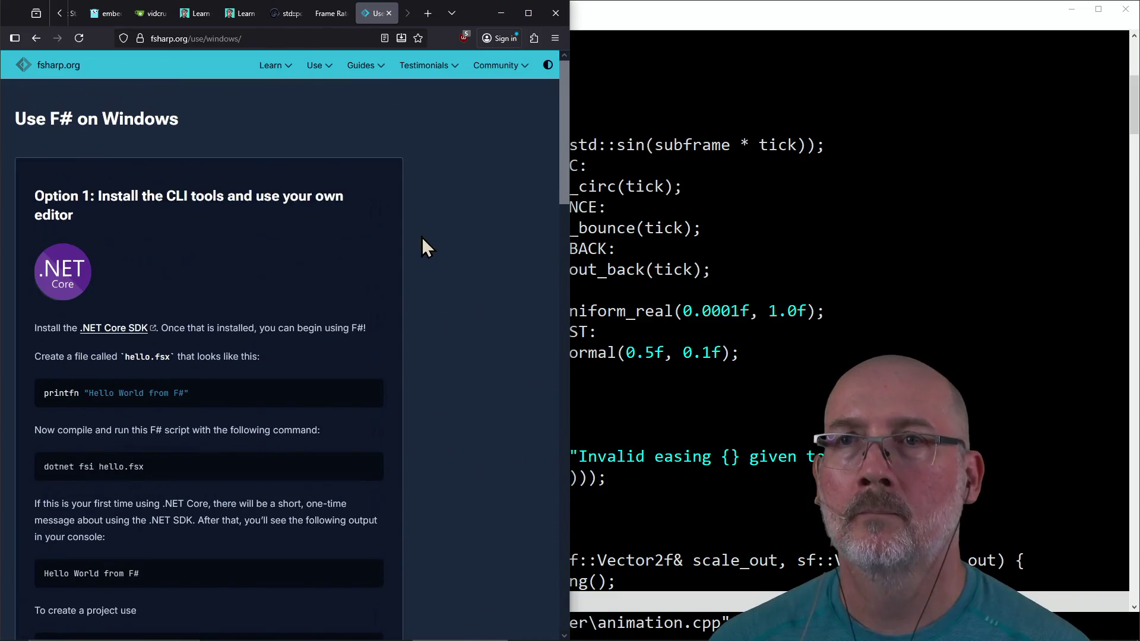
click(683, 290)
Step: Review the NORM_DIST and RANDOM cases in animation.cpp
key(alt+Tab)
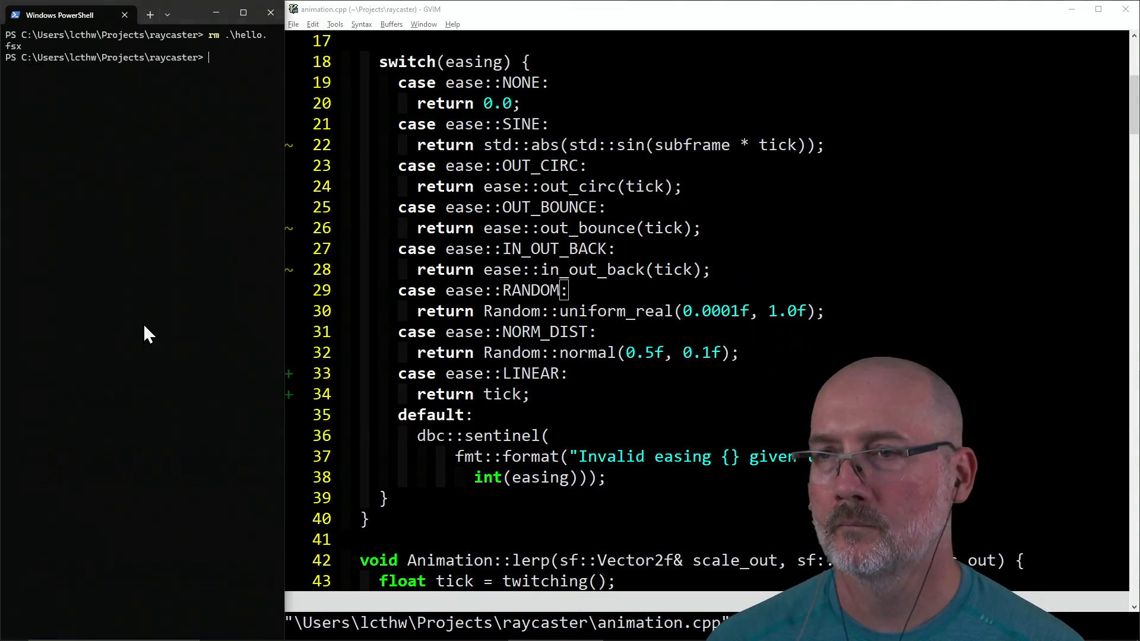
click(517, 332)
click(404, 294)
scroll(404, 294, down, 4)
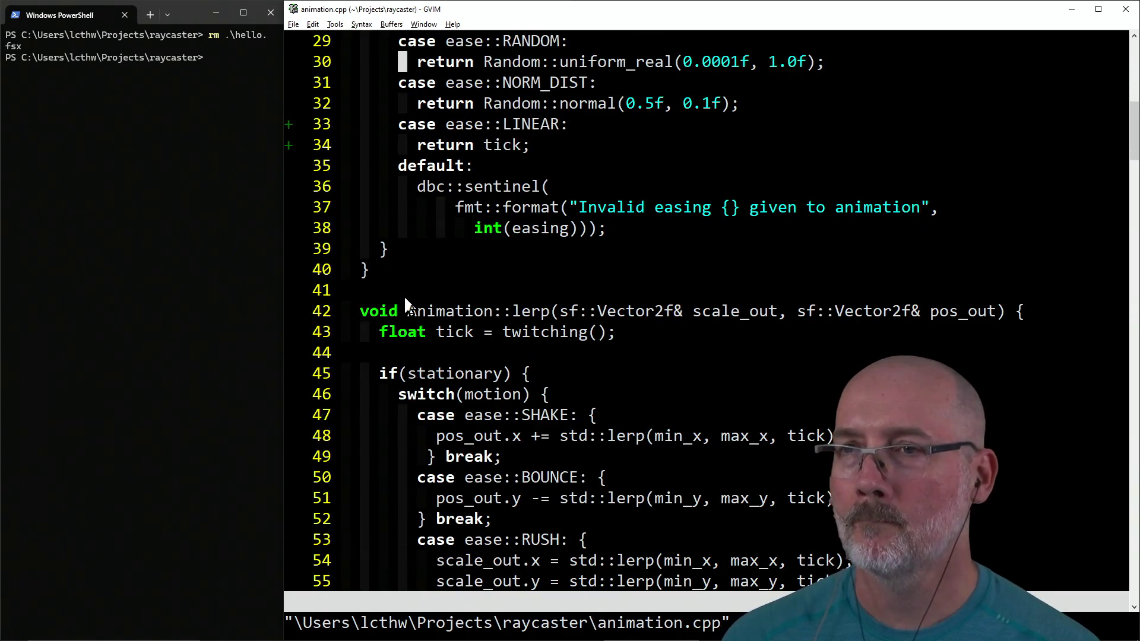
scroll(404, 295, up, 5)
scroll(404, 295, down, 3)
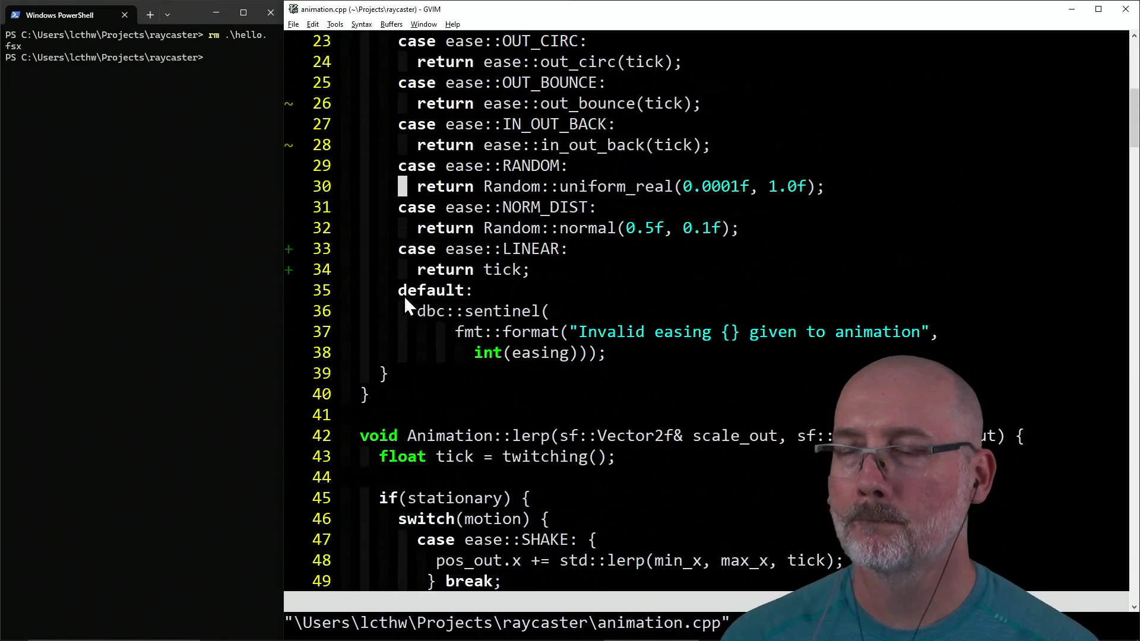
scroll(404, 295, down, 12)
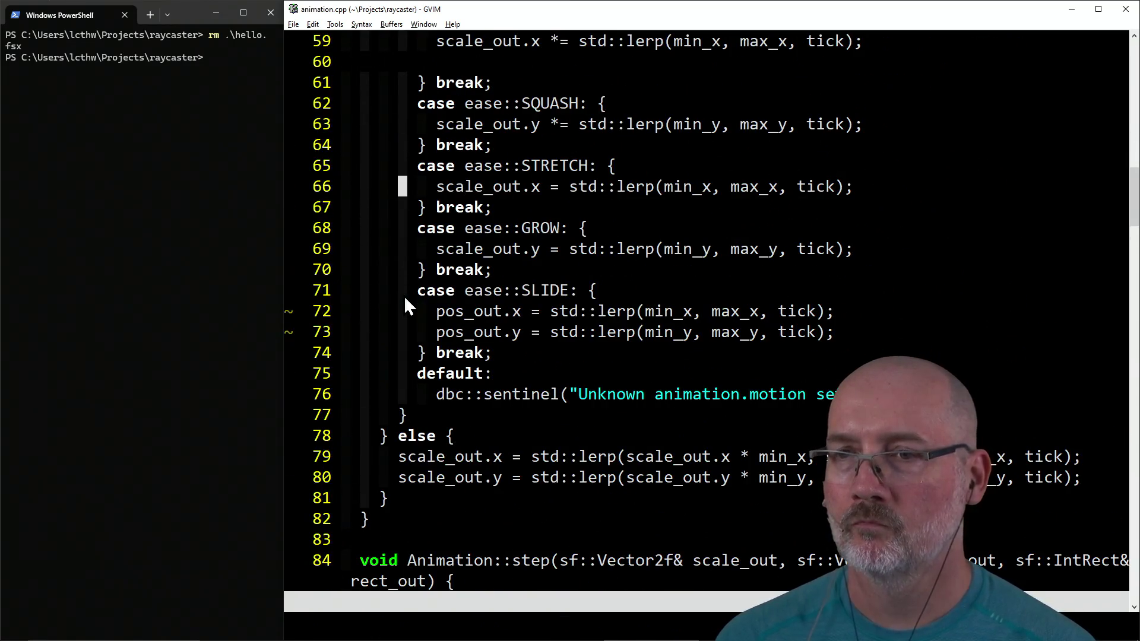
click(220, 250)
text(make run)
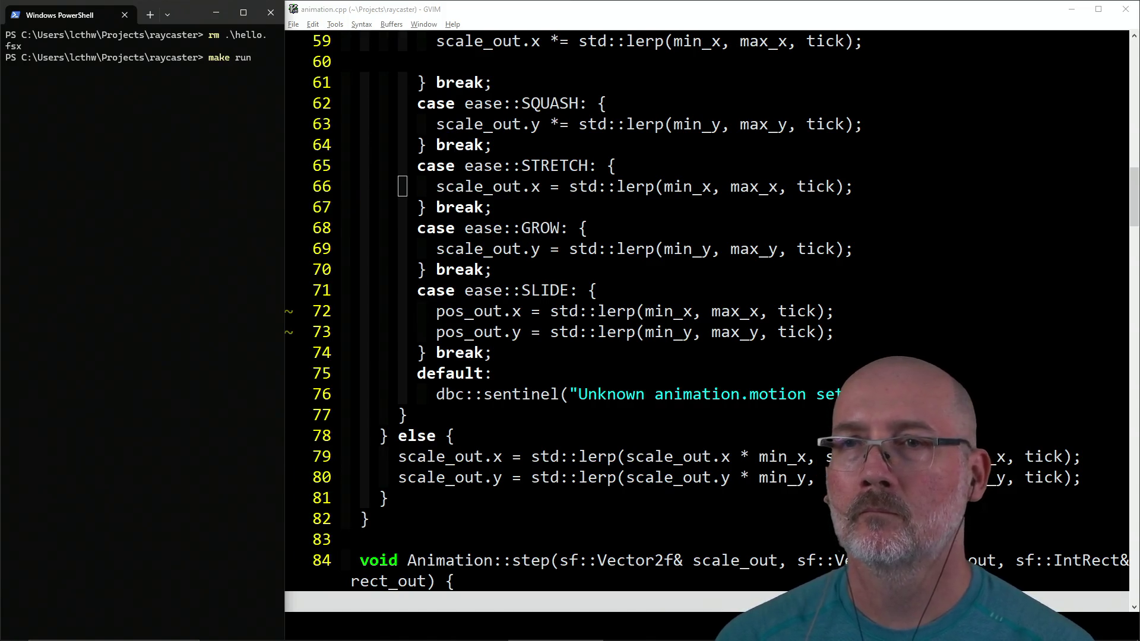
Step: Run make run to pass all 65 test cases and launch the game
key(Return)
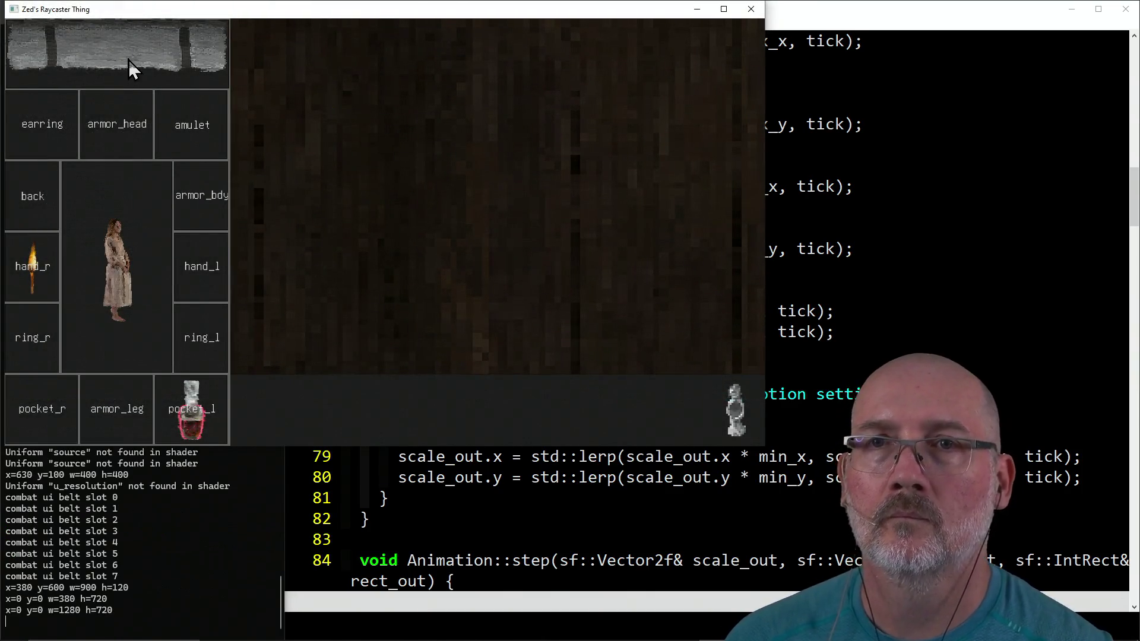
click(128, 59)
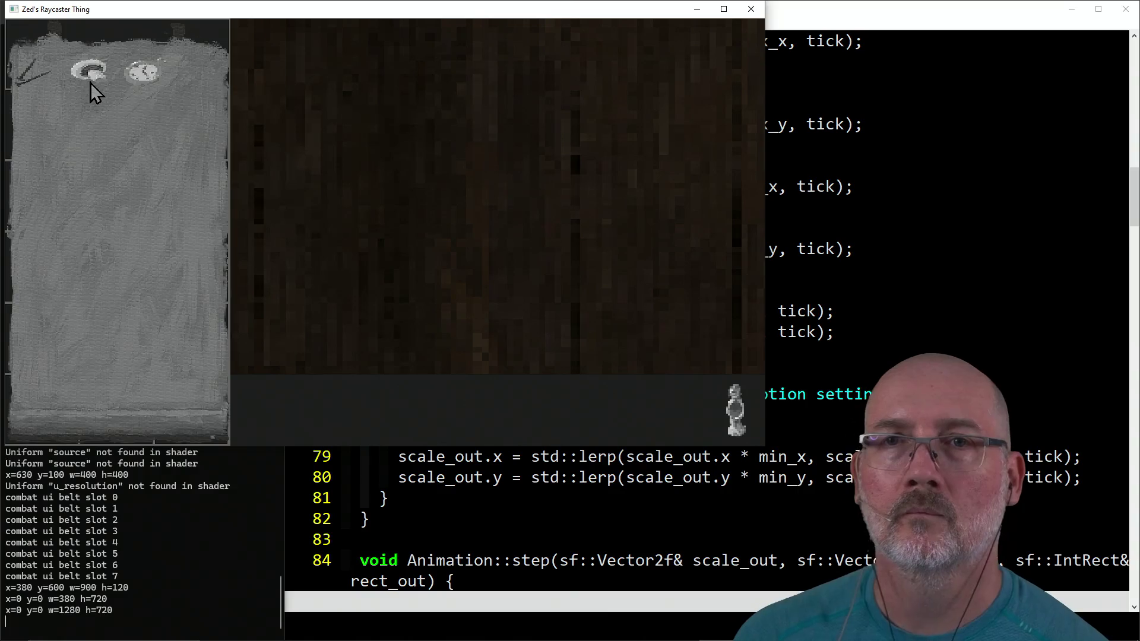
Step: Move the pocket watch into the belt, then walk down the corridor attacking the enemy
click(43, 320)
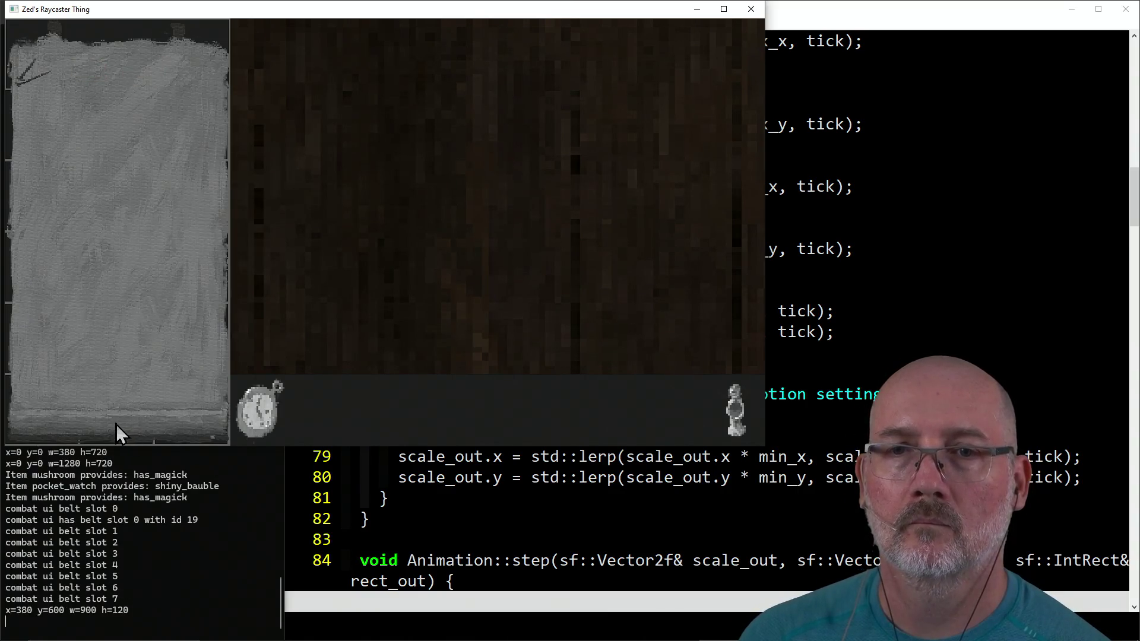
click(116, 424)
key(a)
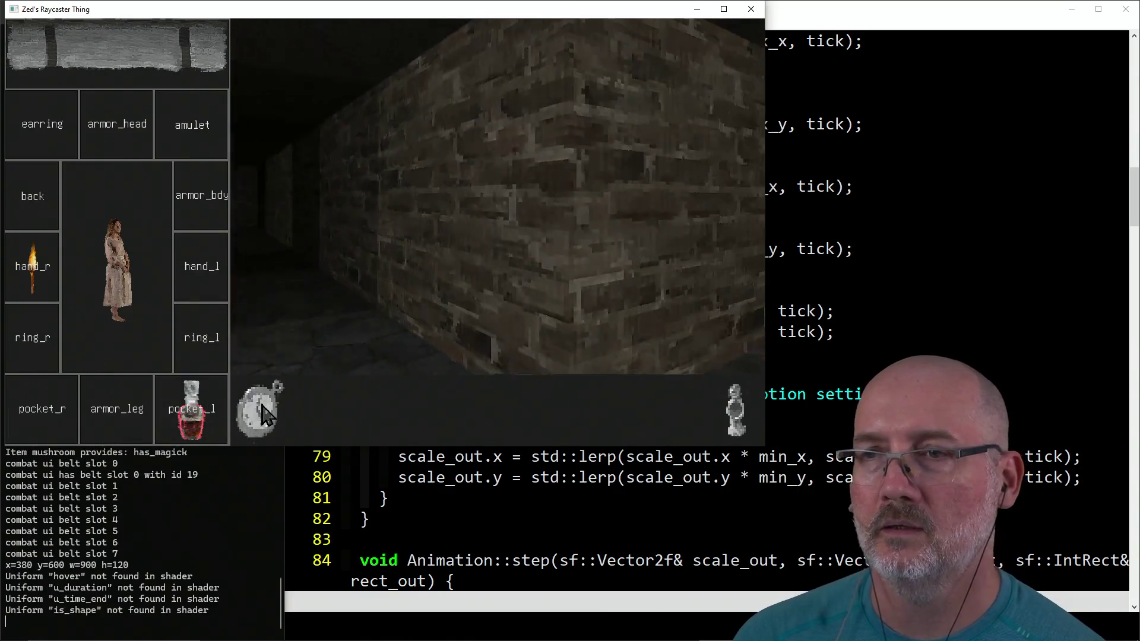
key(w)
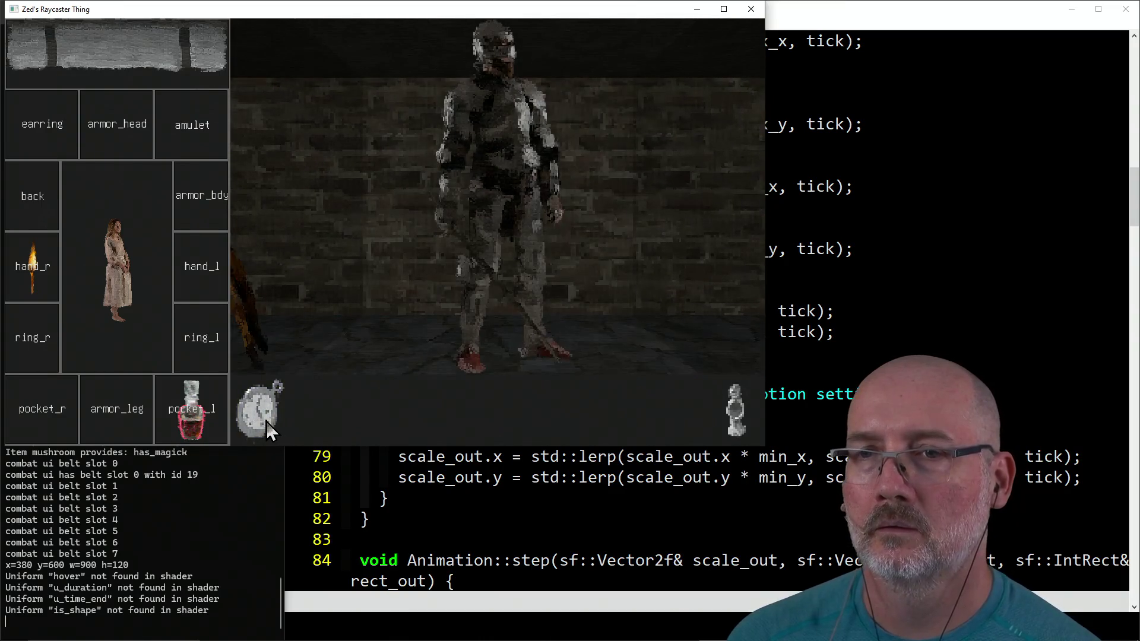
click(266, 421)
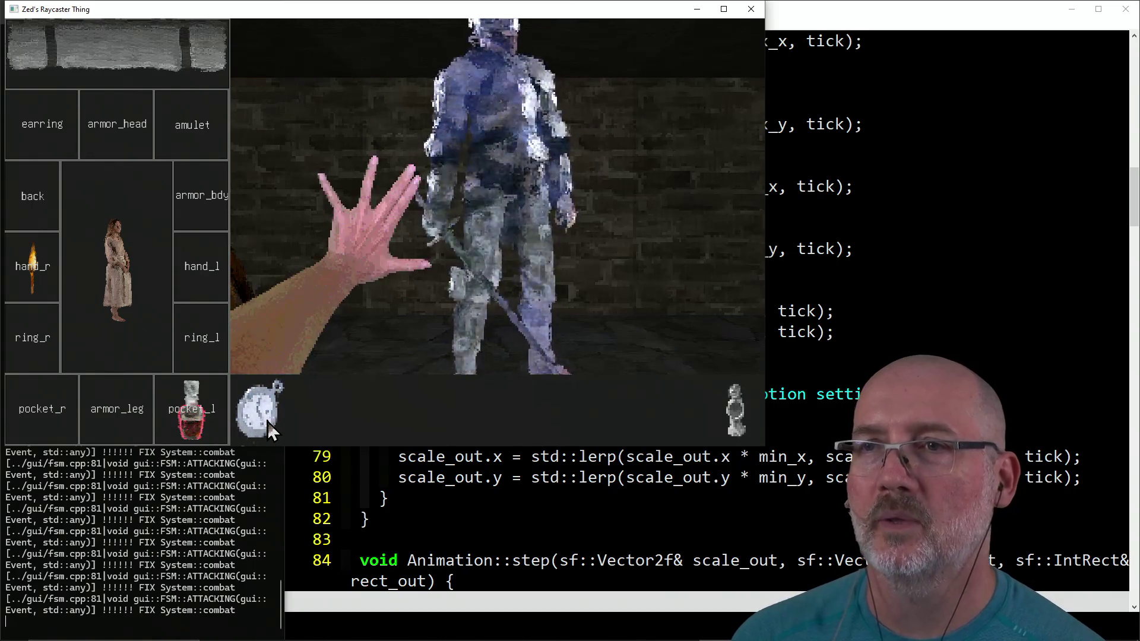
click(269, 427)
click(269, 428)
click(268, 428)
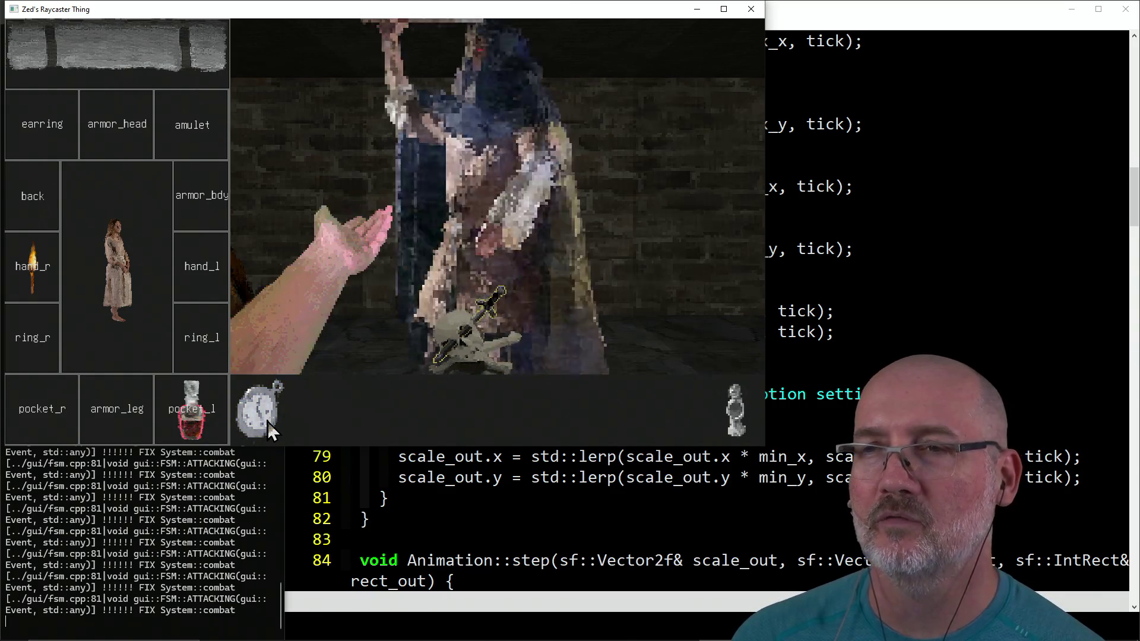
click(269, 427)
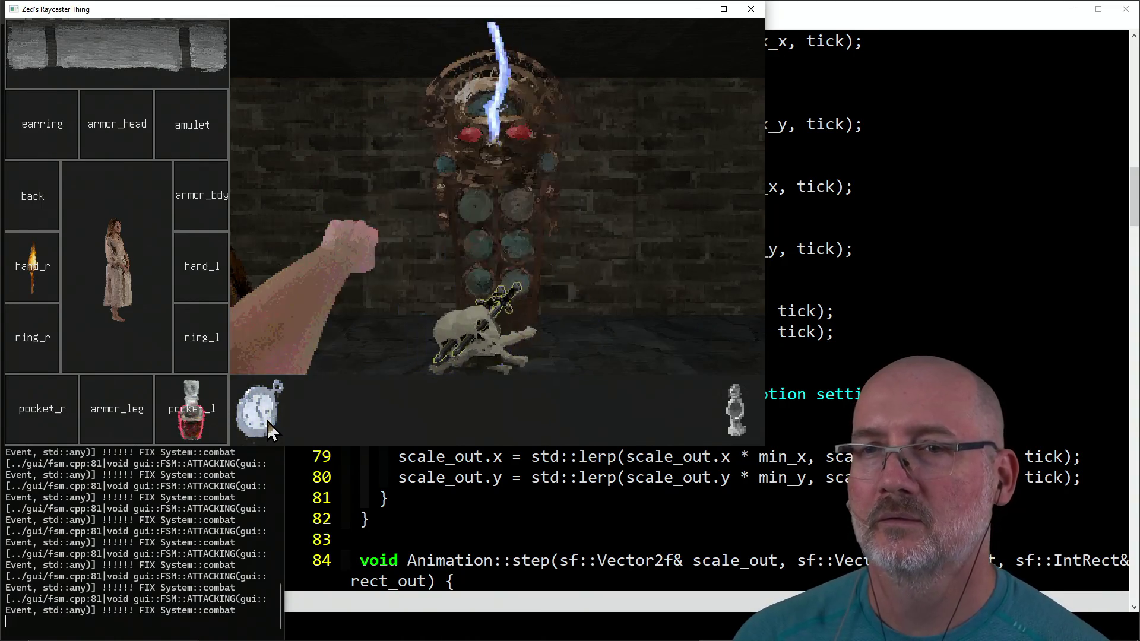
click(267, 422)
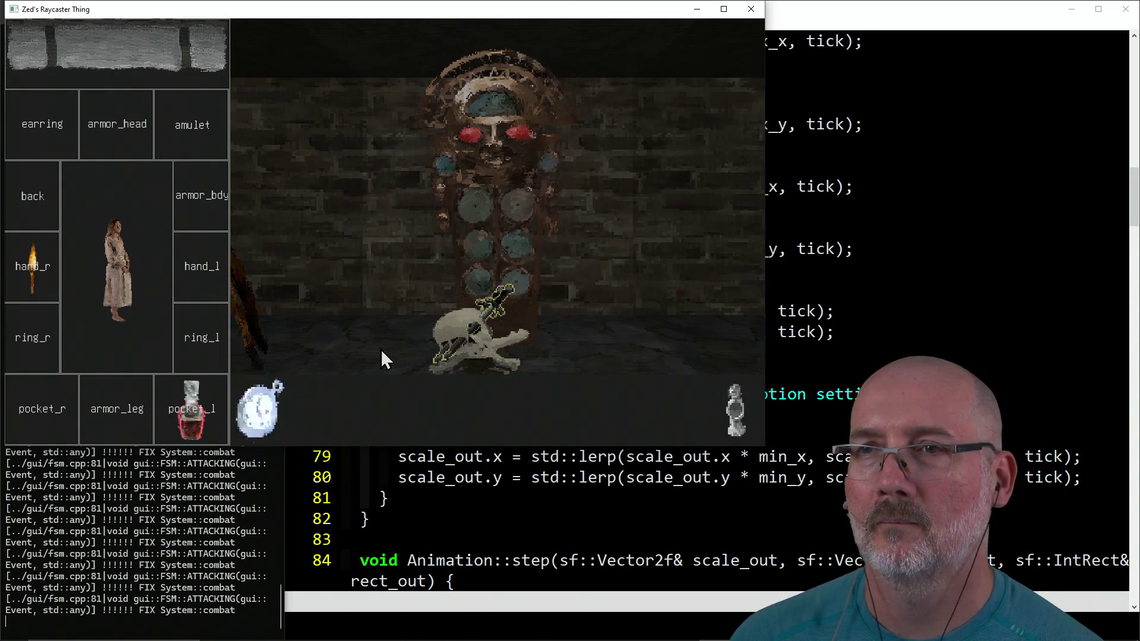
Step: Maximize the game window and keep punching the totem until the spider appears
click(724, 9)
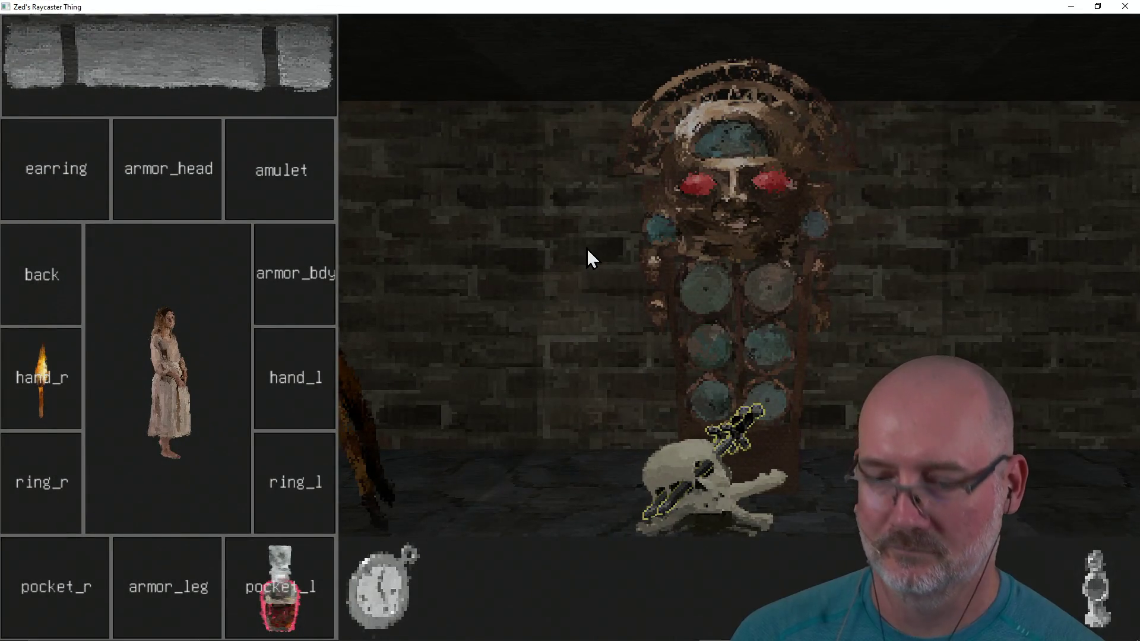
click(380, 588)
click(379, 586)
click(380, 586)
click(380, 587)
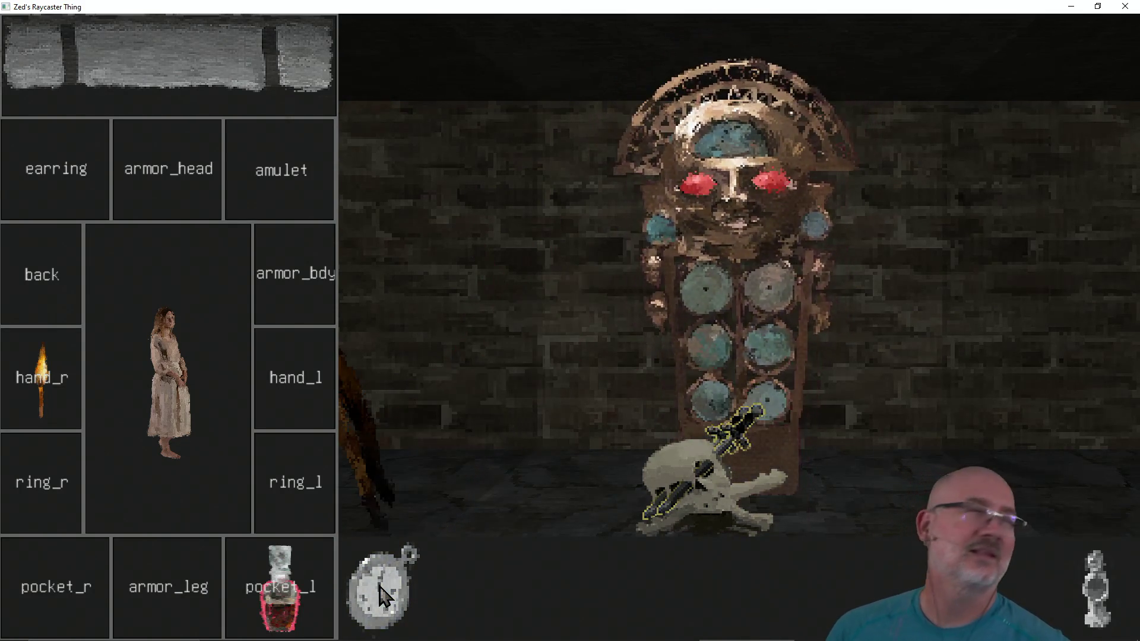
click(380, 591)
click(380, 591)
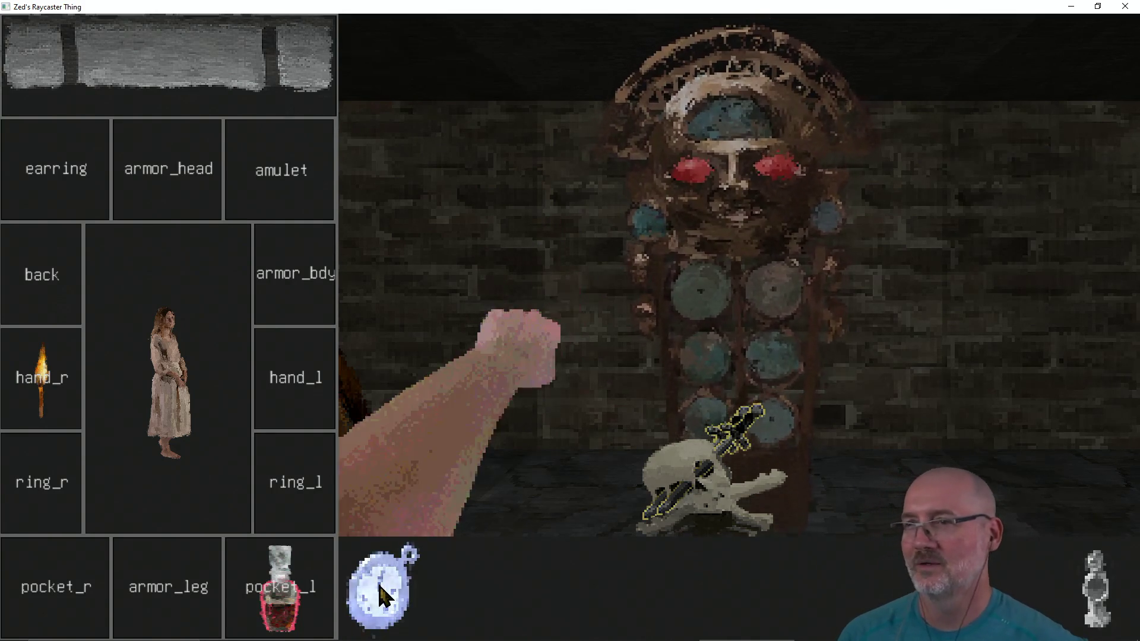
click(380, 590)
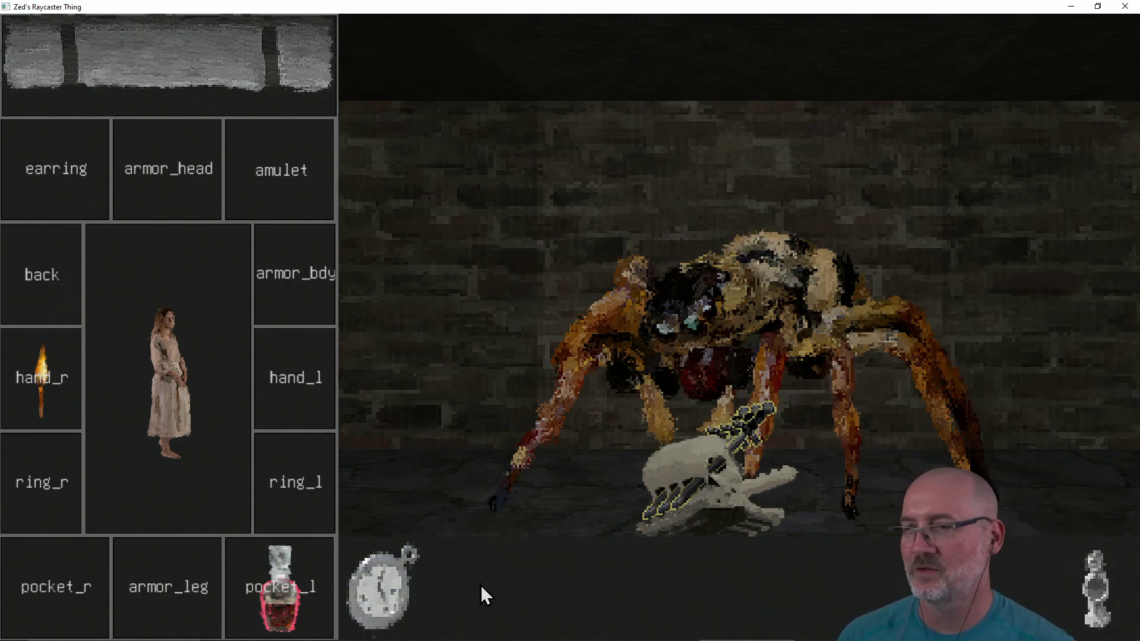
Step: Kill the giant spider with punches and lightning casts
click(385, 594)
click(385, 594)
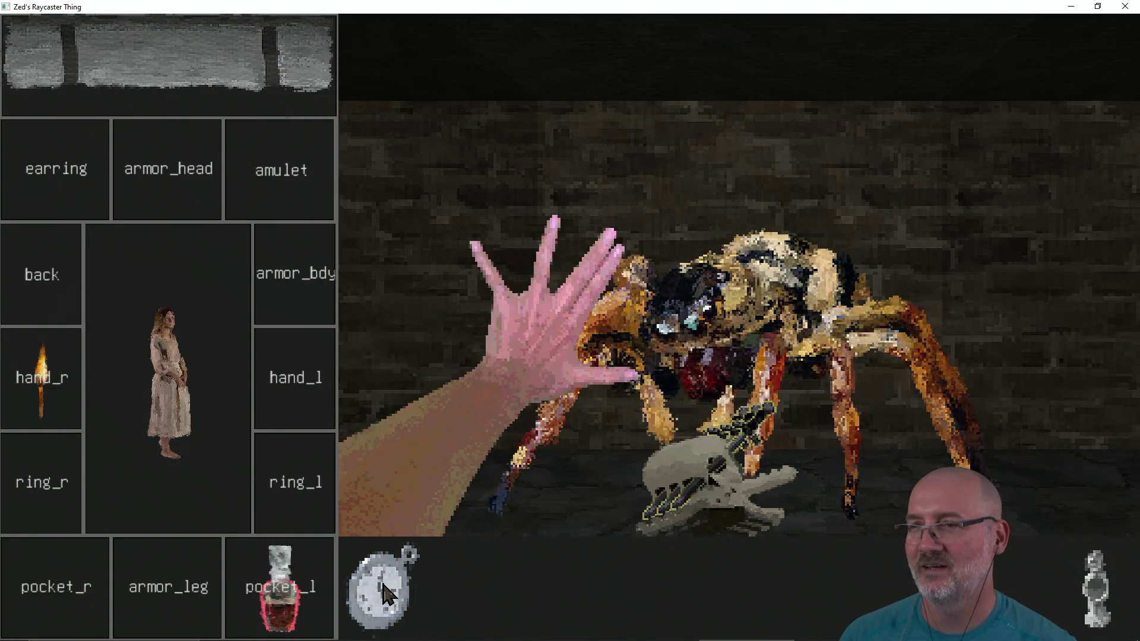
click(383, 593)
click(383, 592)
click(383, 592)
click(383, 592)
click(383, 593)
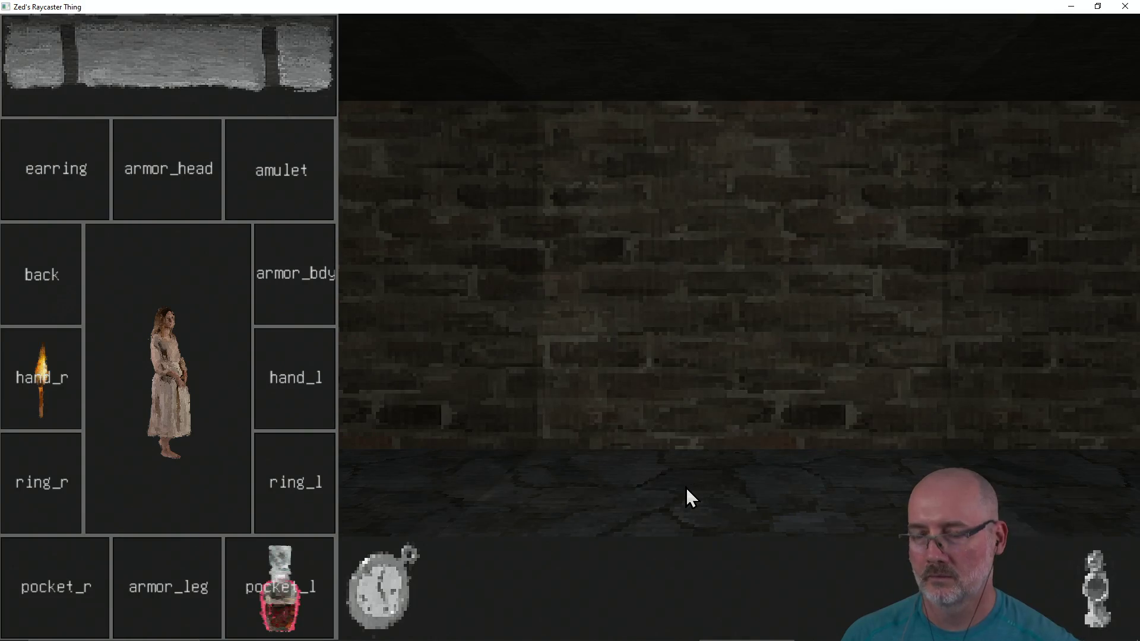
Step: Walk through the door into the rat boss fight
key(a)
key(w)
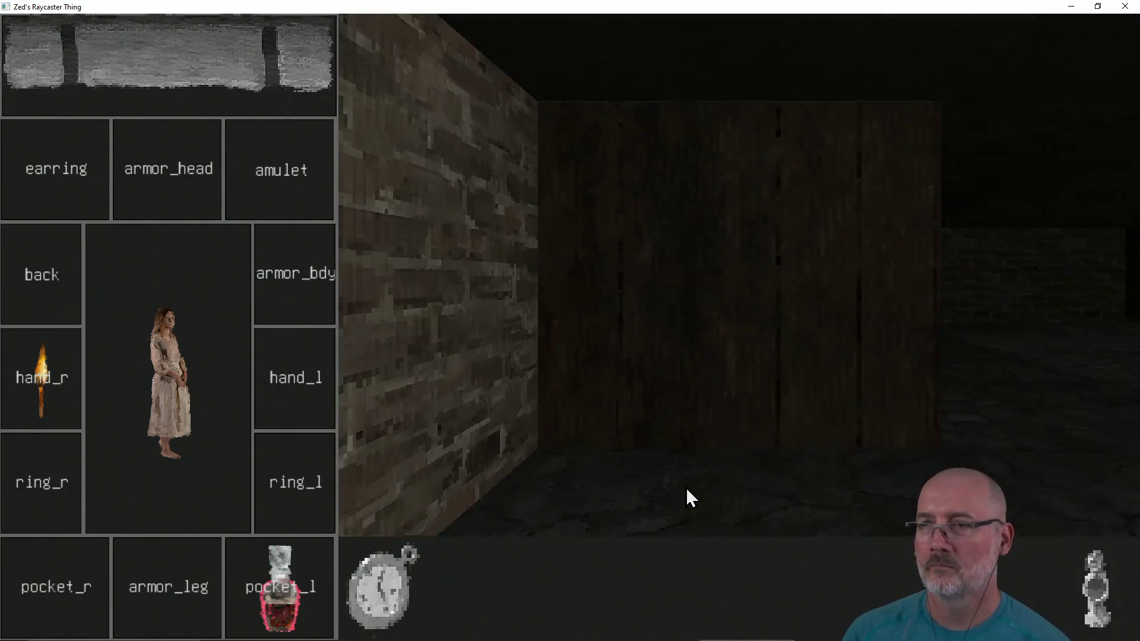
key(w)
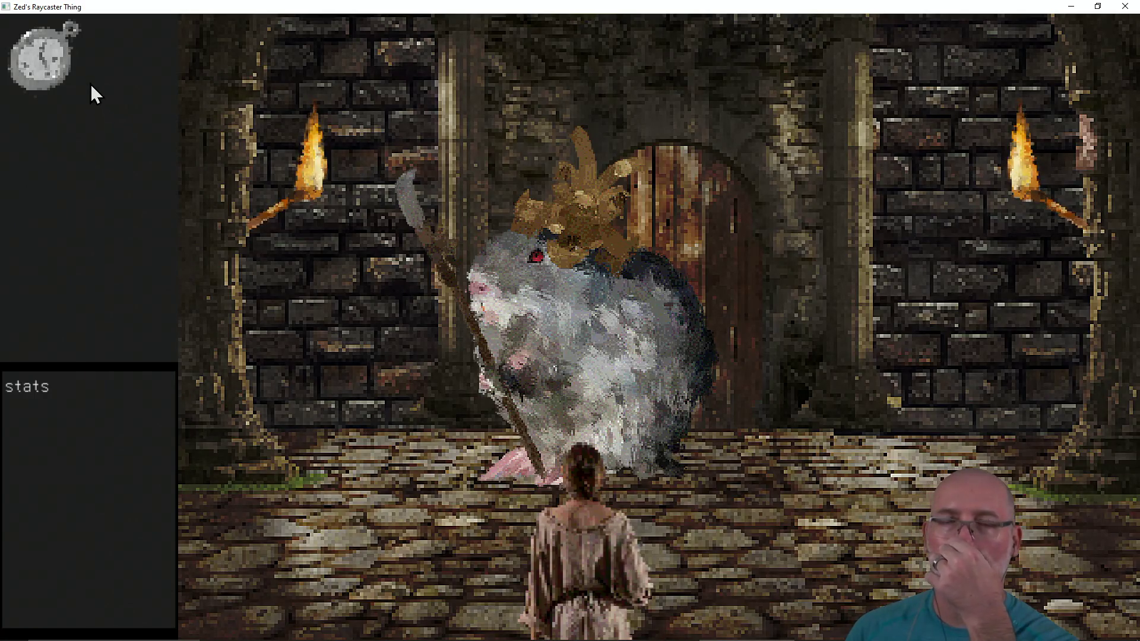
Step: Take four combat turns against the crowned rat boss, then close the game
click(32, 56)
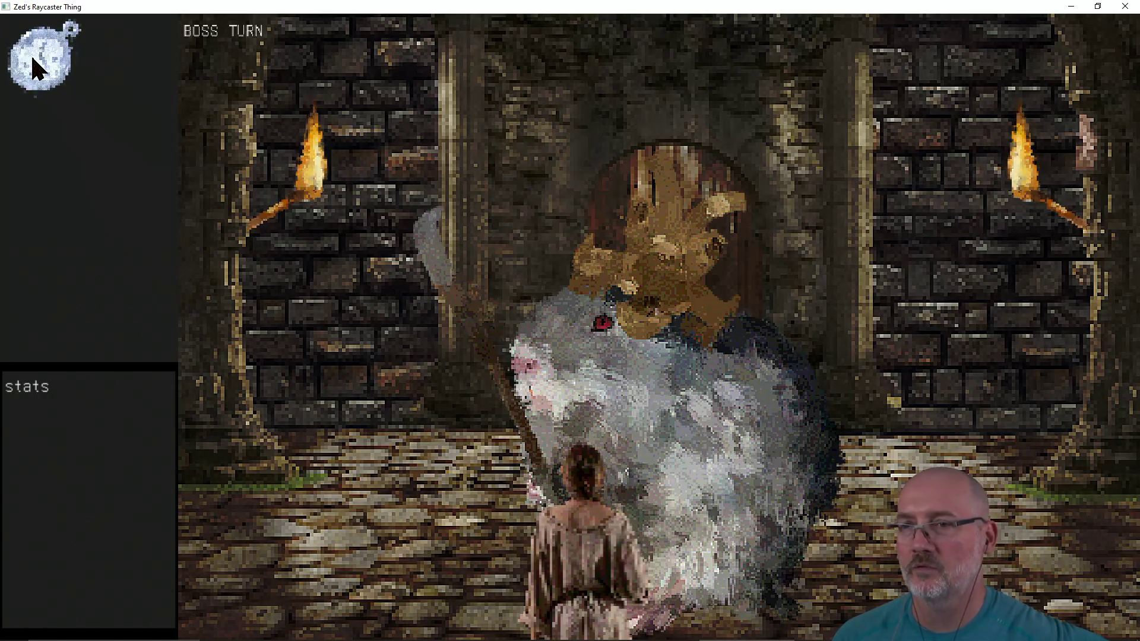
click(32, 57)
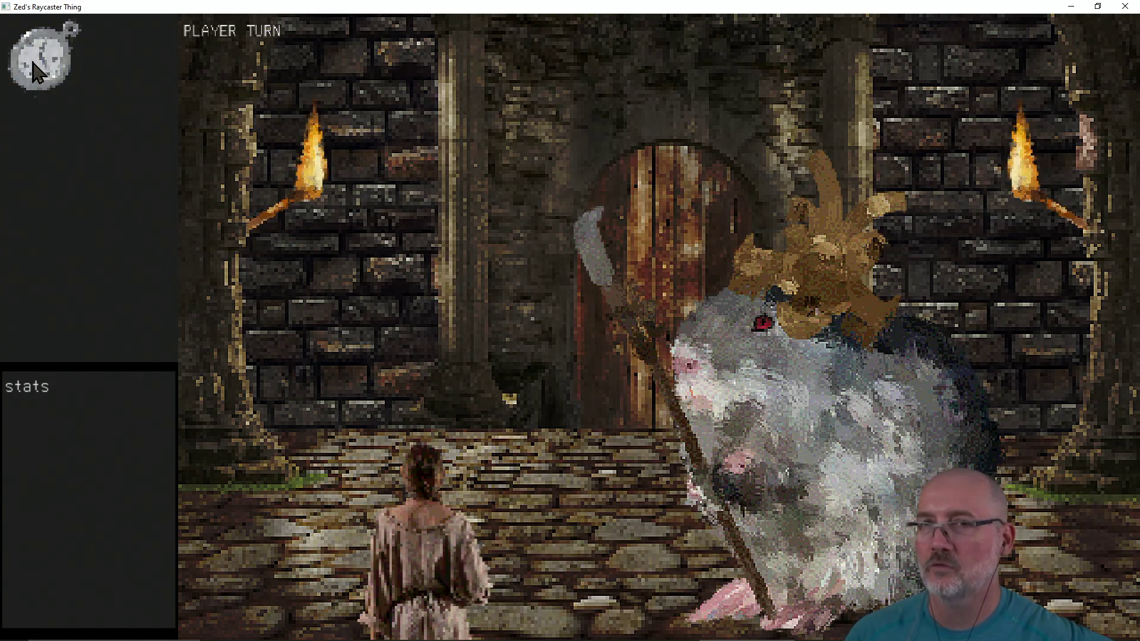
click(41, 65)
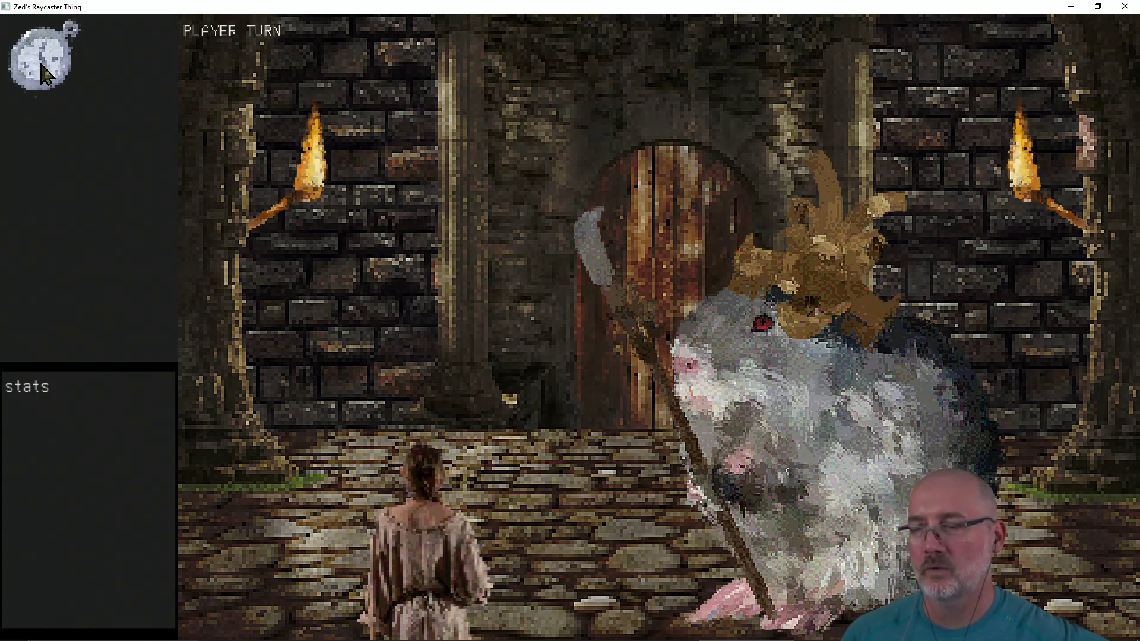
click(42, 73)
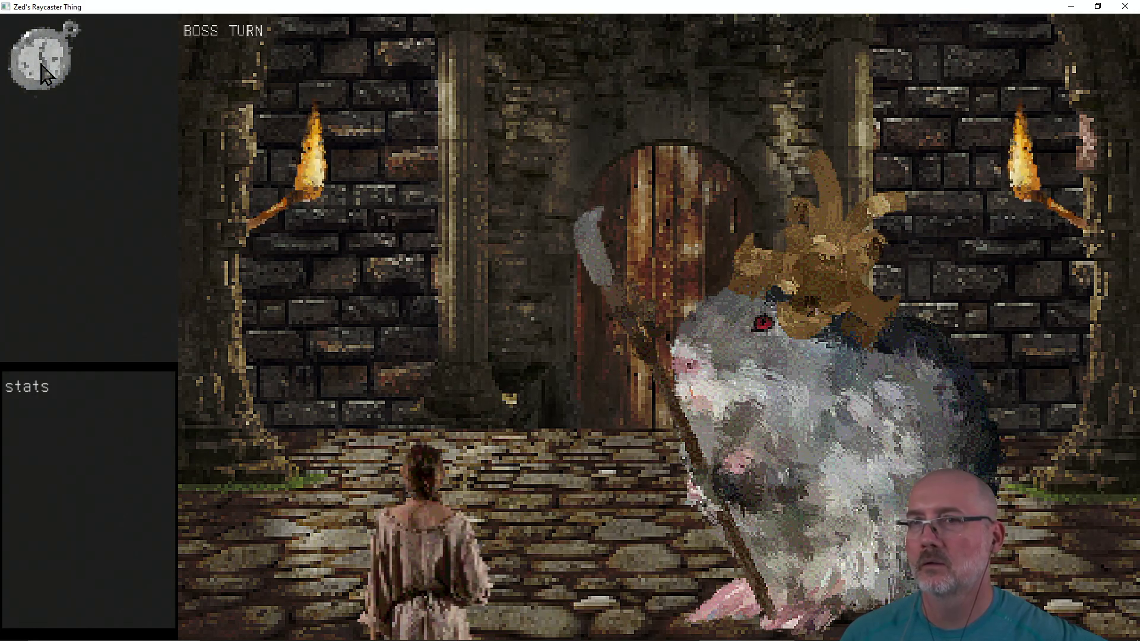
click(1124, 7)
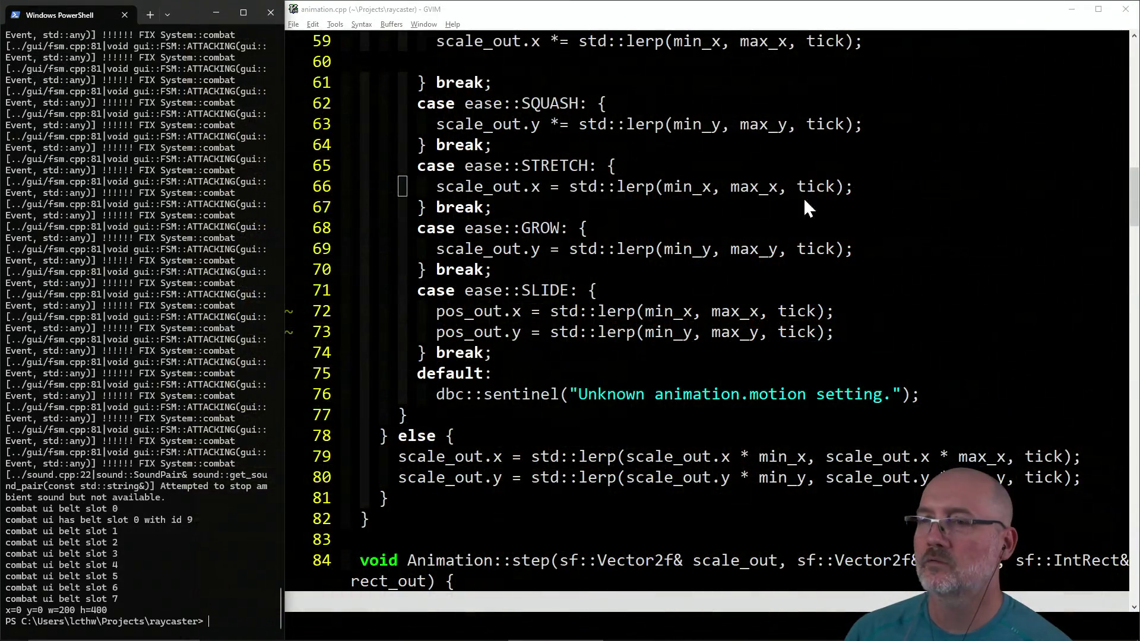
Step: Jump to line 76 and scroll up to twitching()'s easing switch with the SINE case
text(:76)
key(Return)
scroll(607, 278, up, 5)
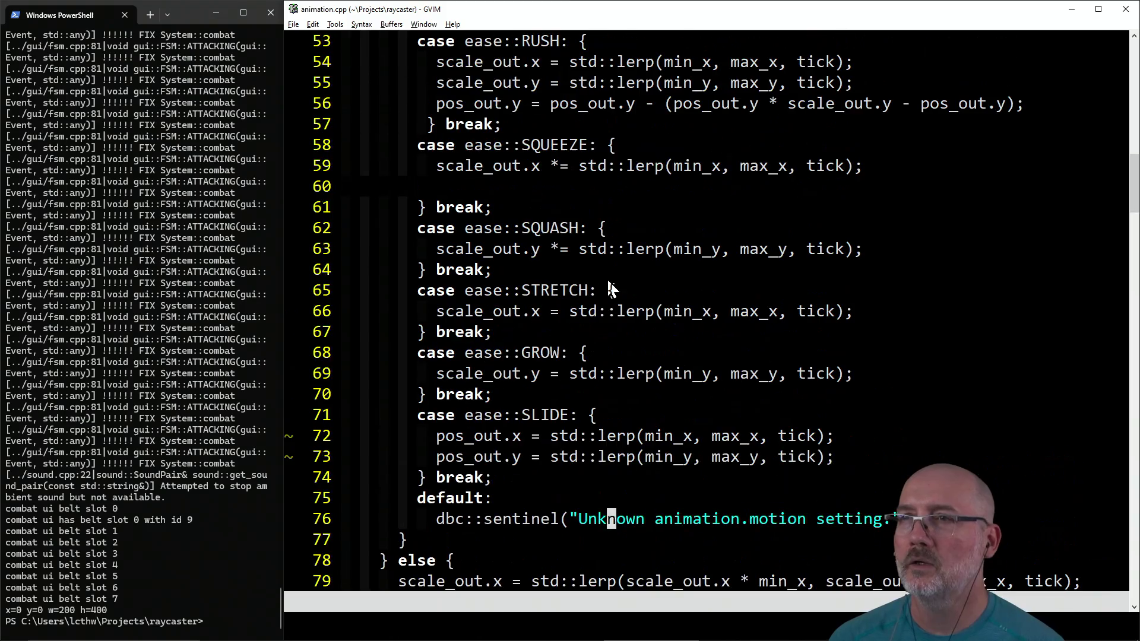
scroll(608, 284, up, 2)
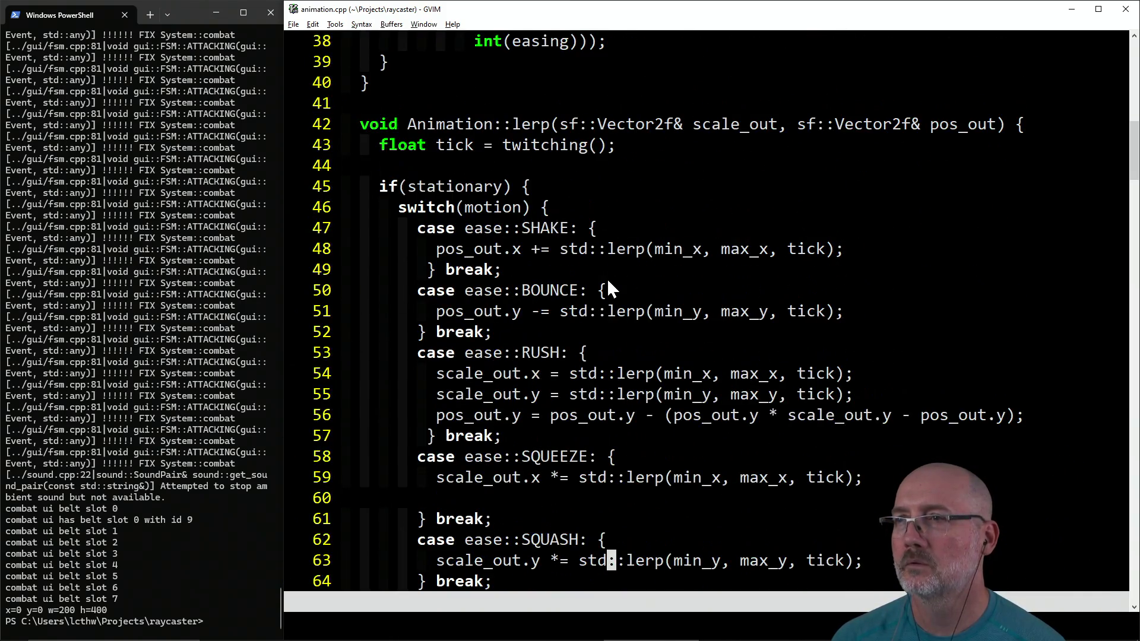
scroll(609, 284, down, 2)
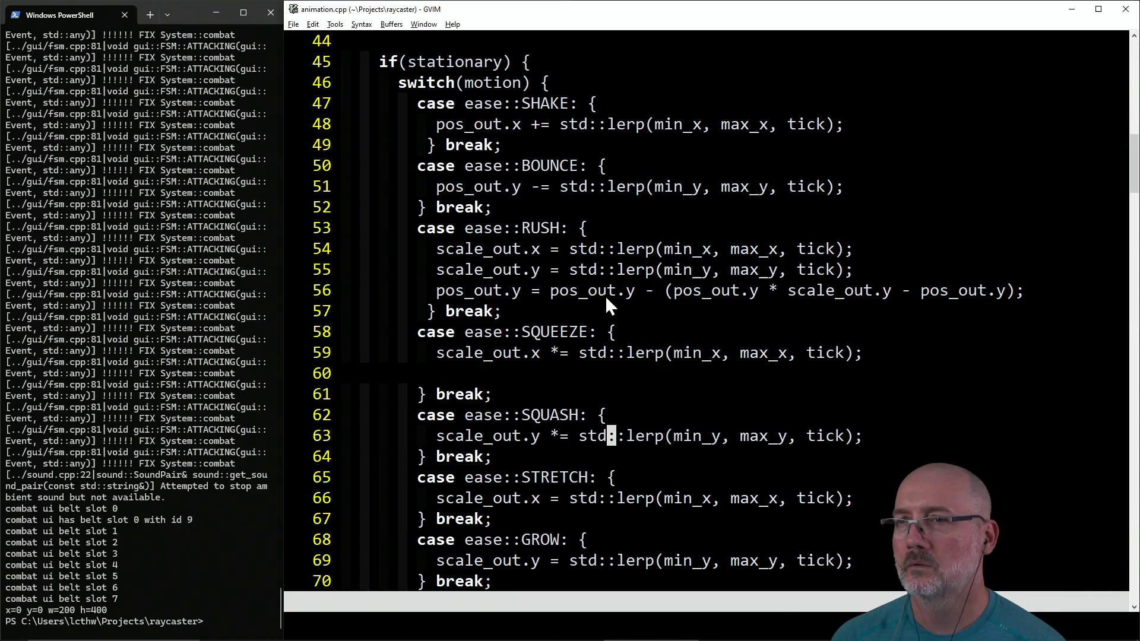
scroll(647, 351, up, 10)
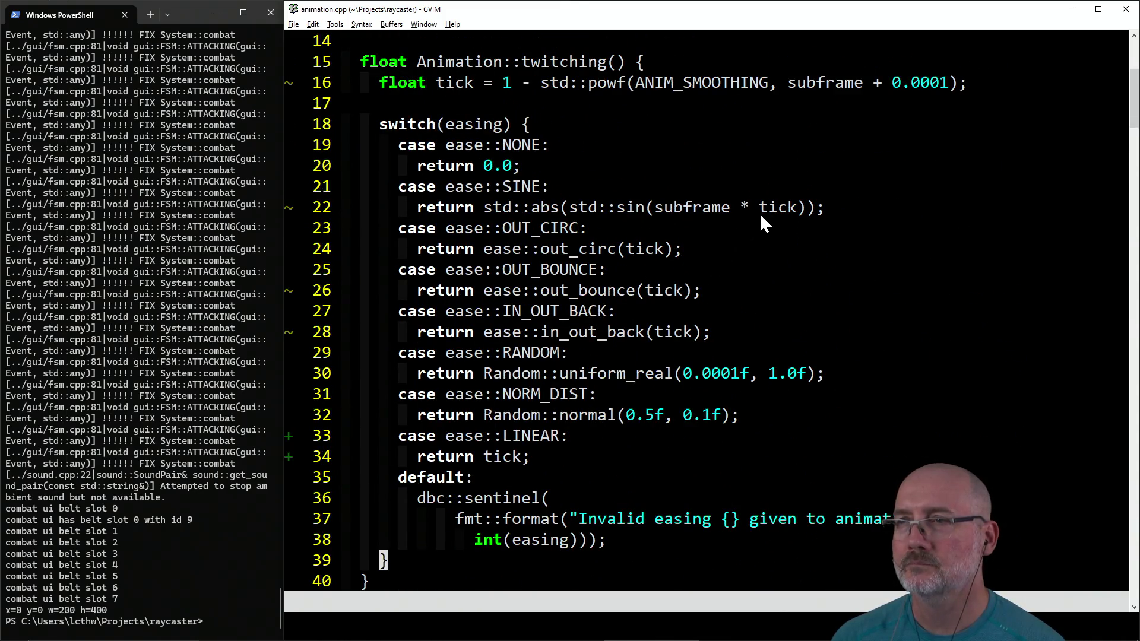
Step: On line 22, replace tick with ANIM_SMOOTHING in the SINE case and save animation.cpp
key(w)
key(h)
key(h)
key(h)
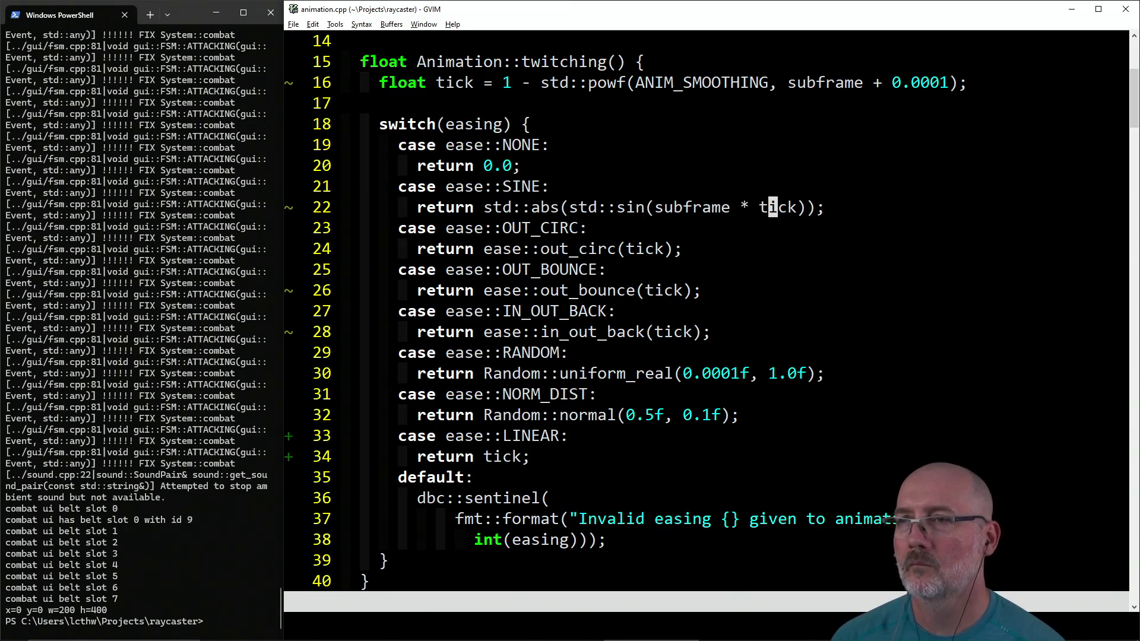
key(c)
key(w)
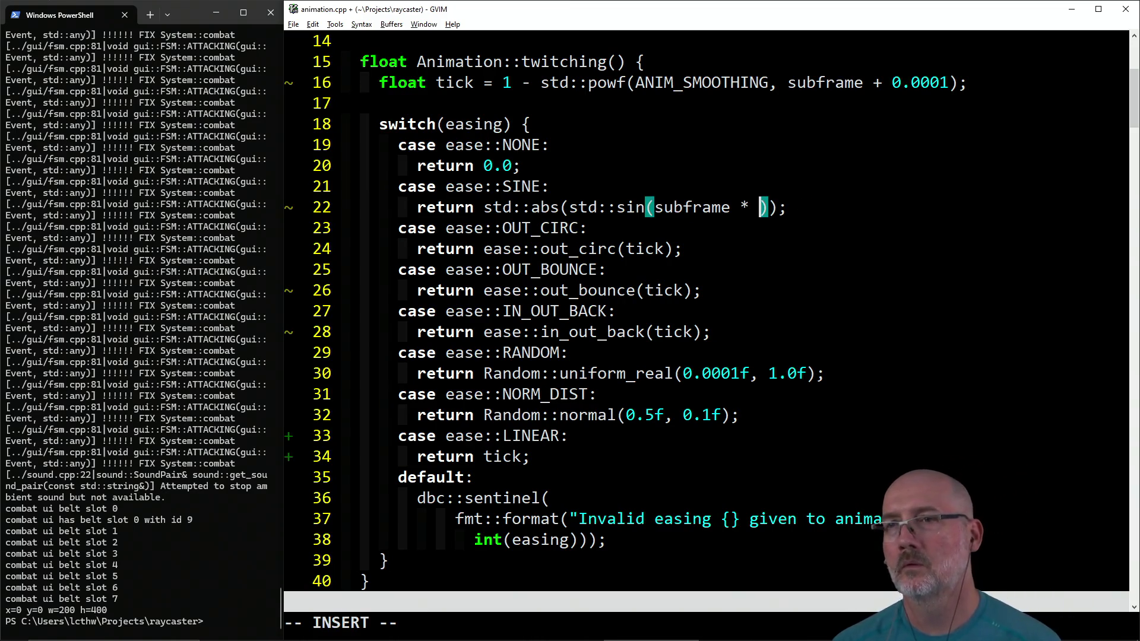
text(ANIM)
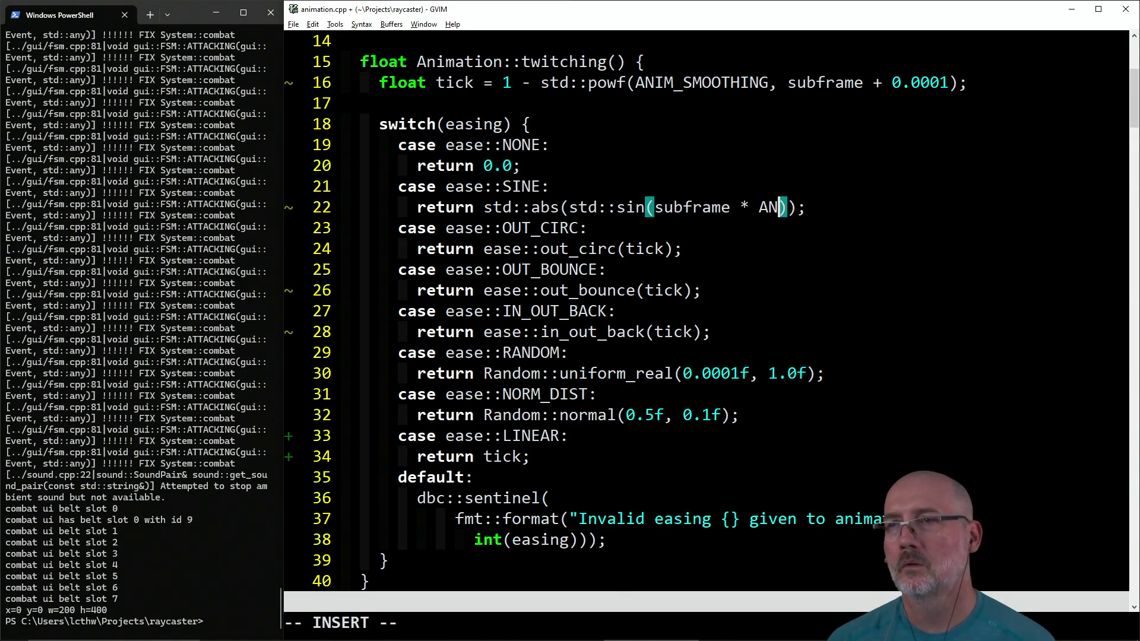
text(_SMOOTHING)
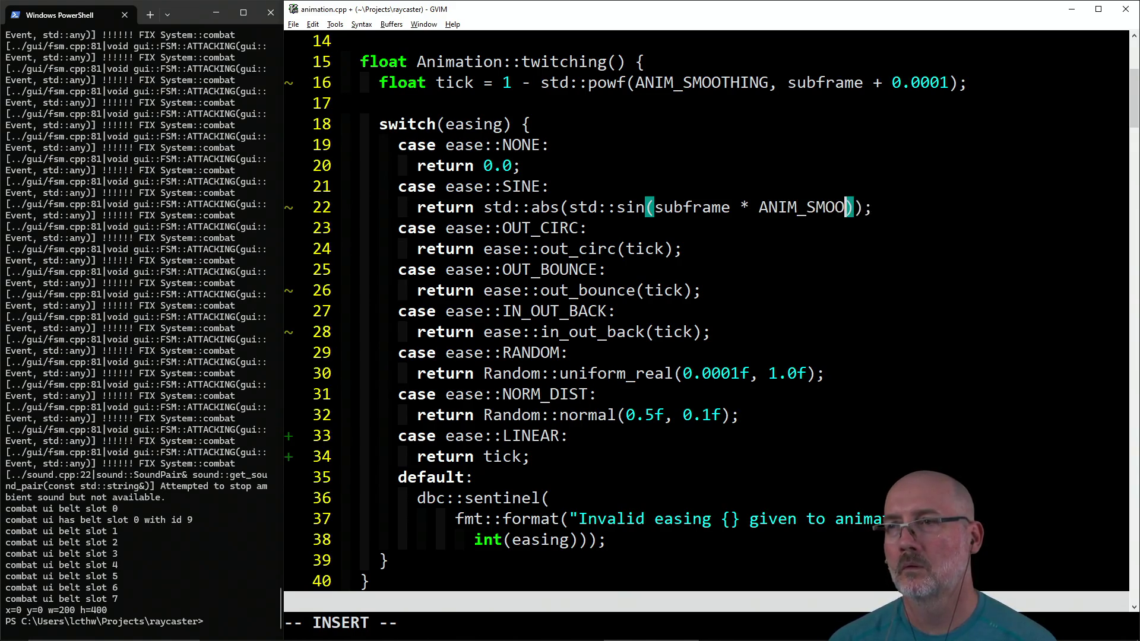
key(Escape)
text(:wa)
key(Return)
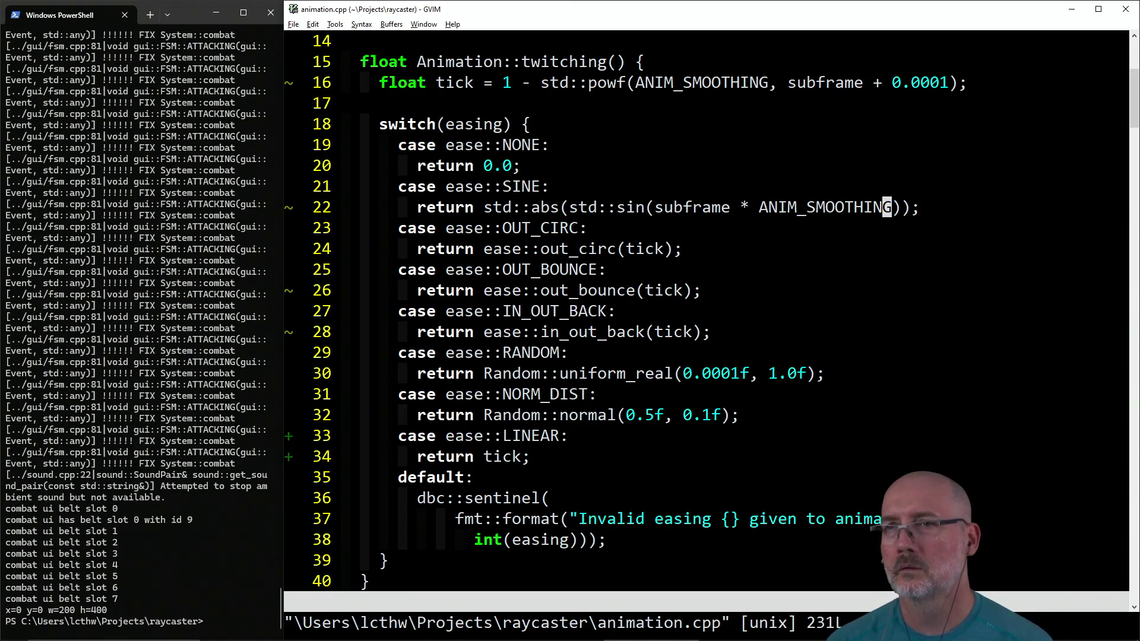
Step: Undo a stray line split, then save all files with :wa to start the meson build
key(i)
key(Return)
key(Escape)
text(u:wa)
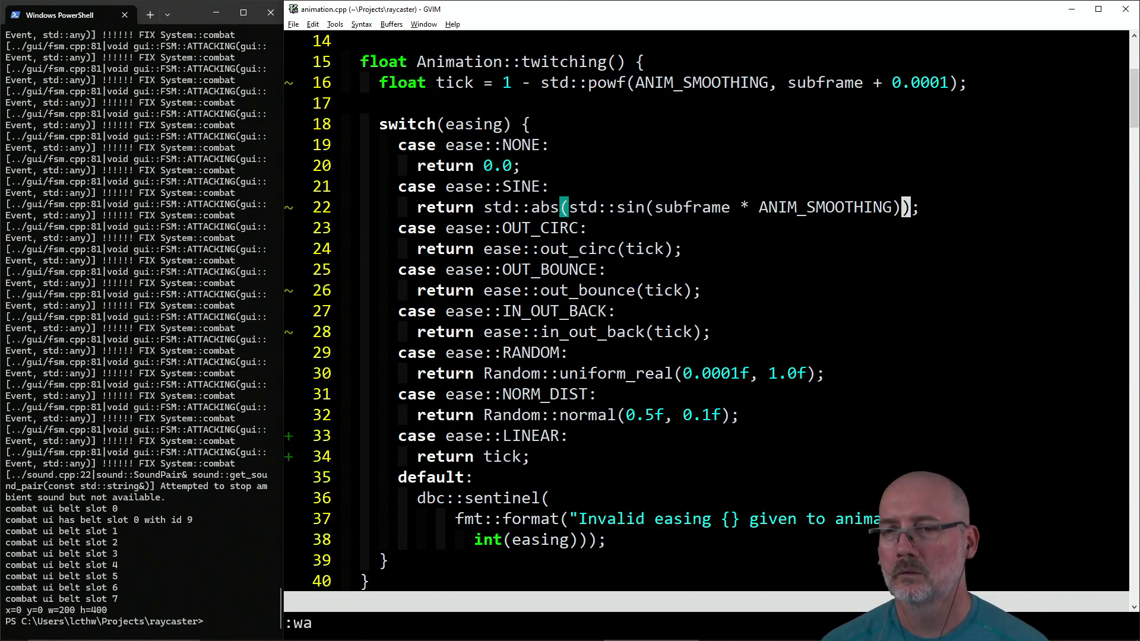
key(Return)
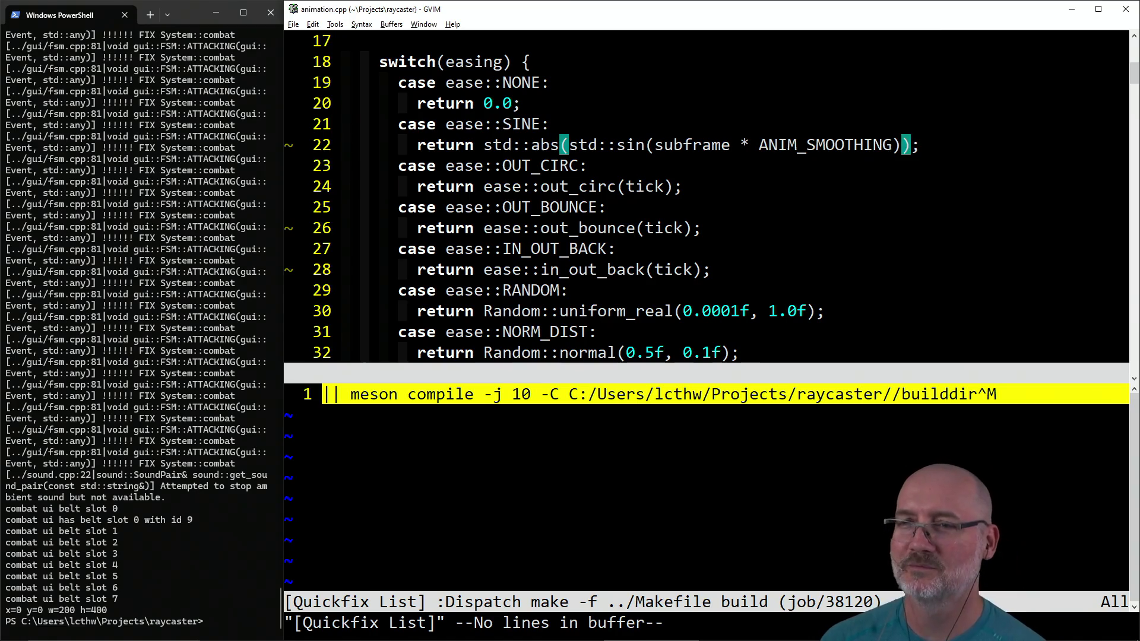
Step: Open ../assets/bosses.json with :e, using Tab completion for the path
key(l)
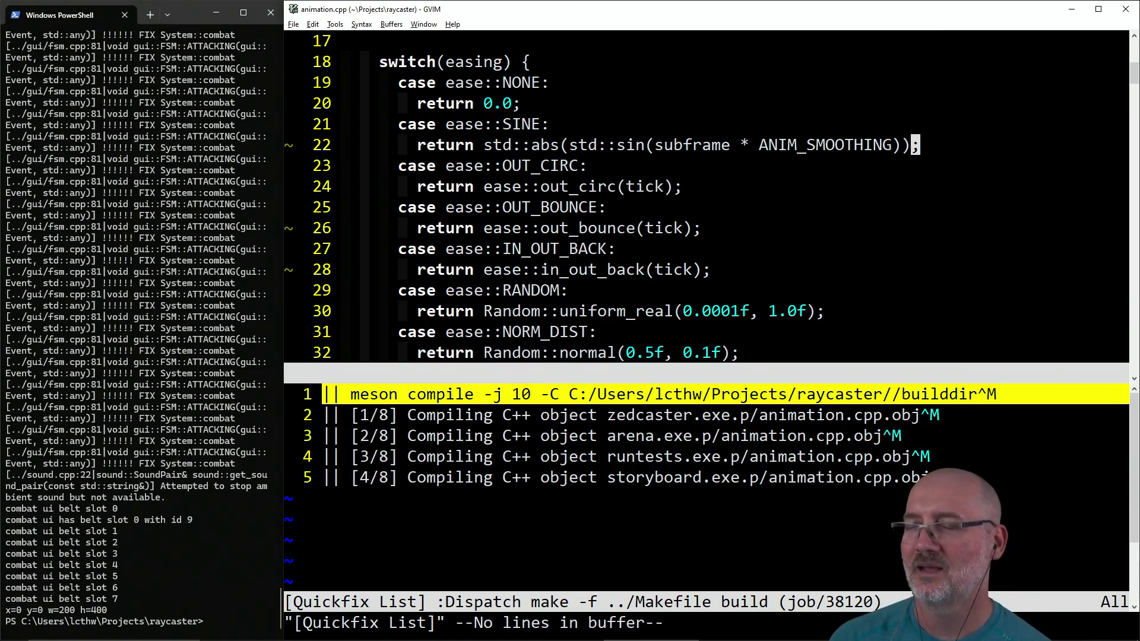
text(:e ../)
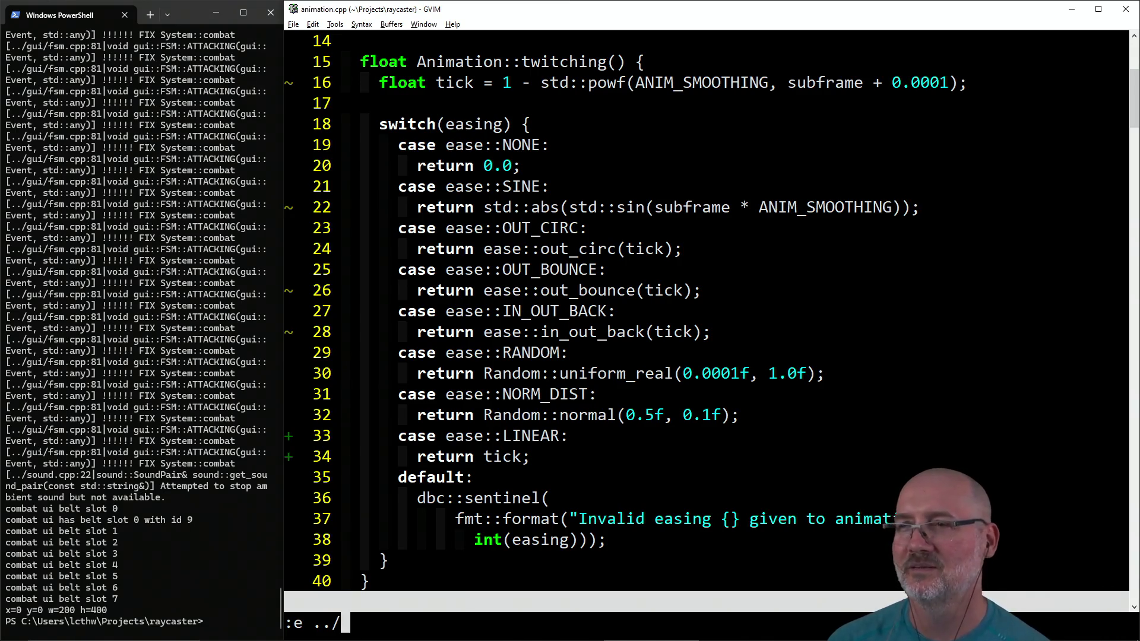
text(as)
key(Tab)
text(boss)
key(Tab)
key(Tab)
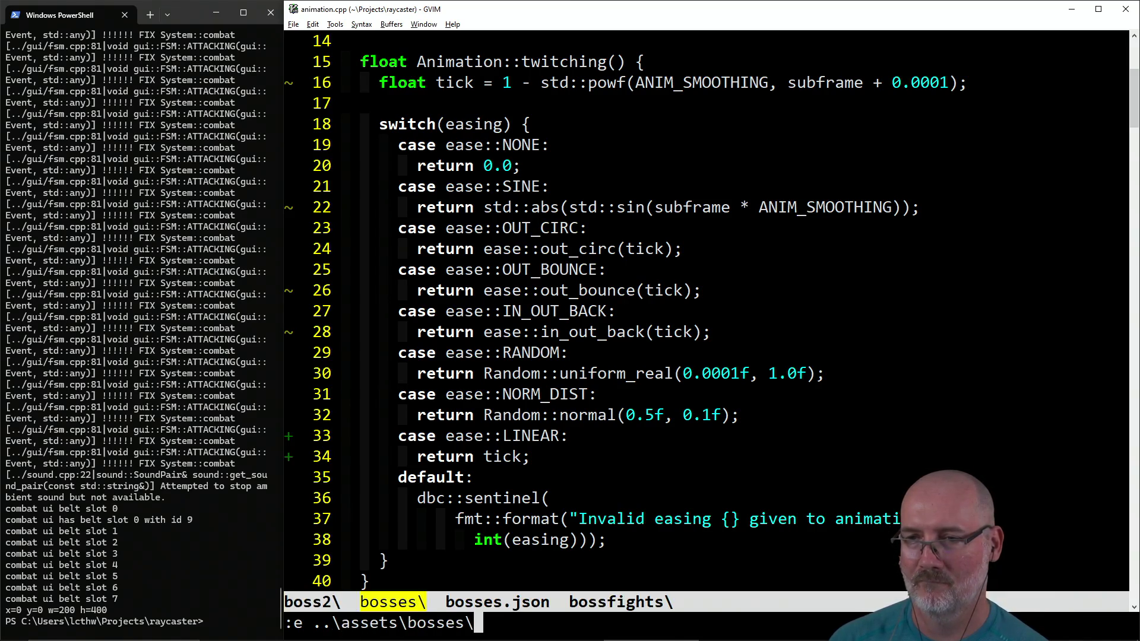
key(Tab)
key(Return)
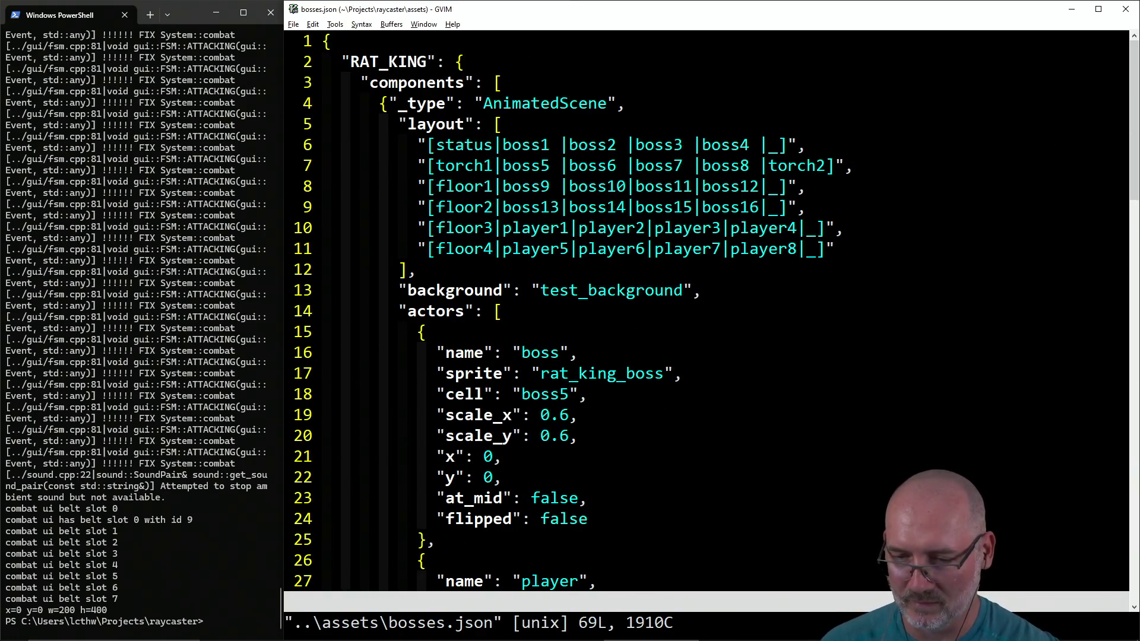